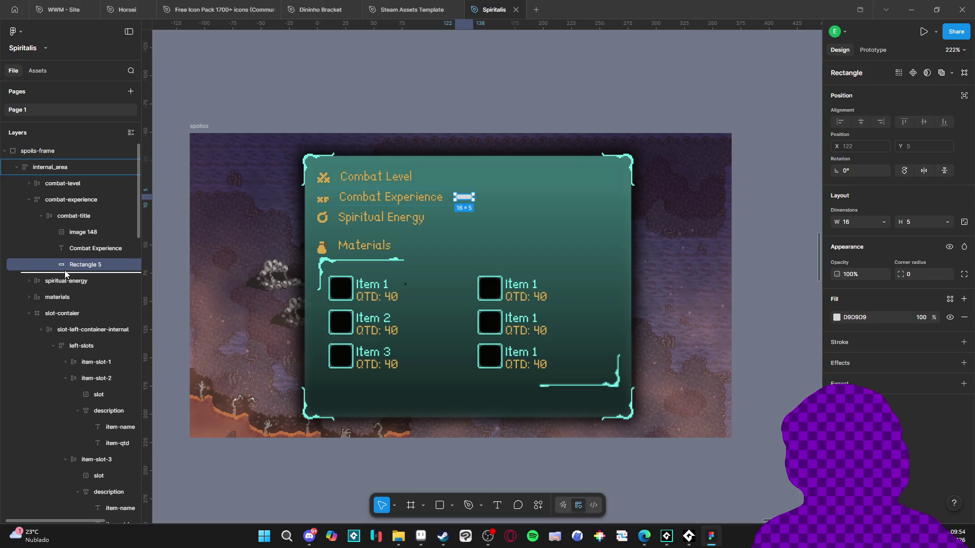
Step: Move Rectangle 5 into the Combat Experience group and set its auto-layout gap to 3 px
mouse_move(72, 269)
left_mouse_down()
mouse_move(65, 206)
mouse_move(71, 274)
left_mouse_up()
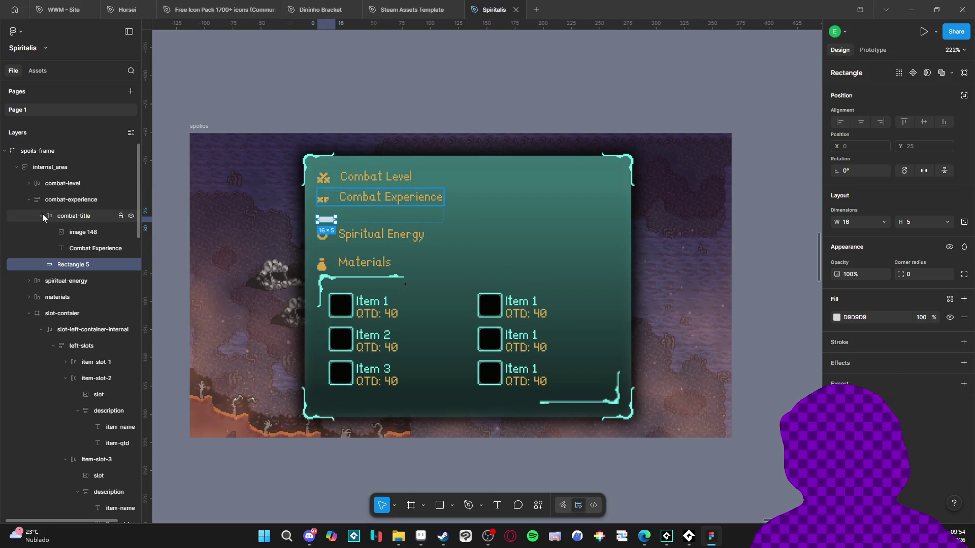
left_click(41, 216)
left_click(71, 199)
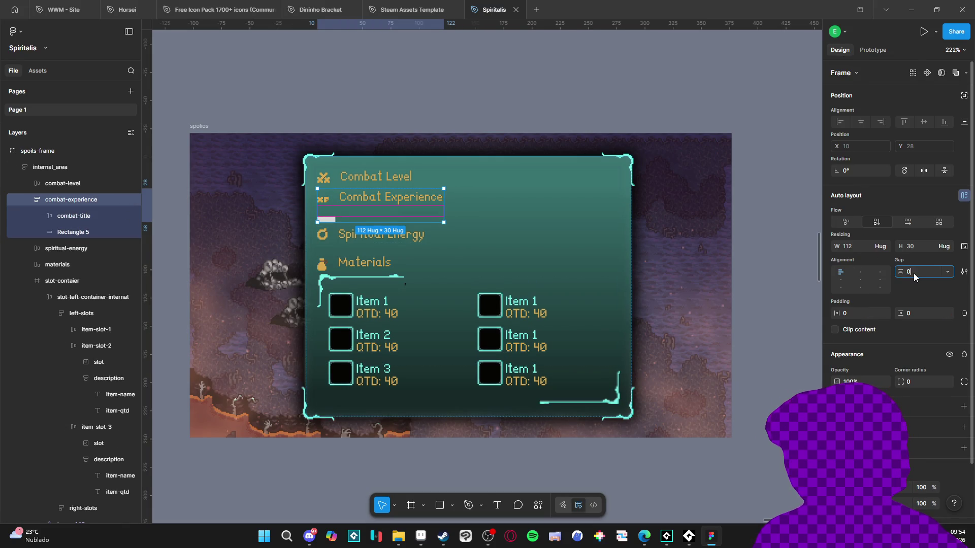
type("0")
key("Return")
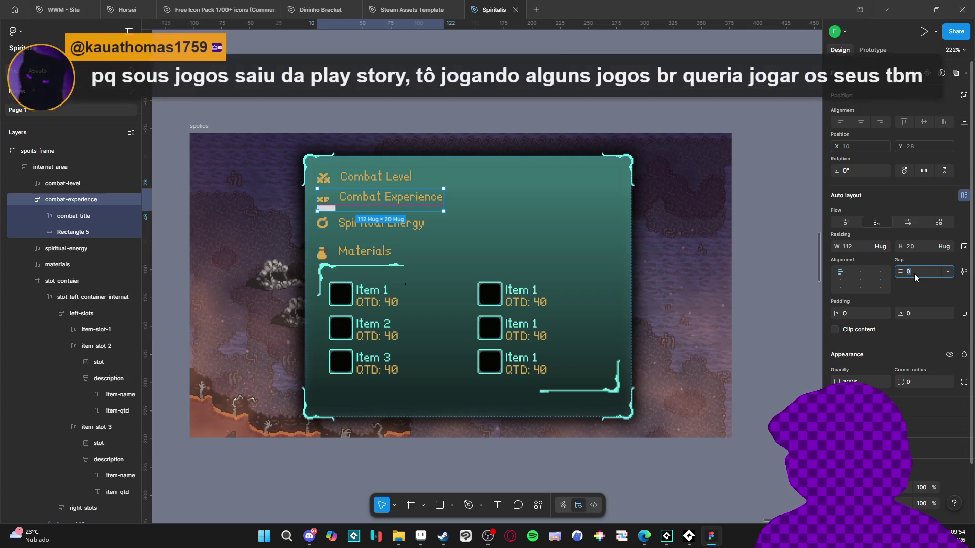
type("3")
key("Return")
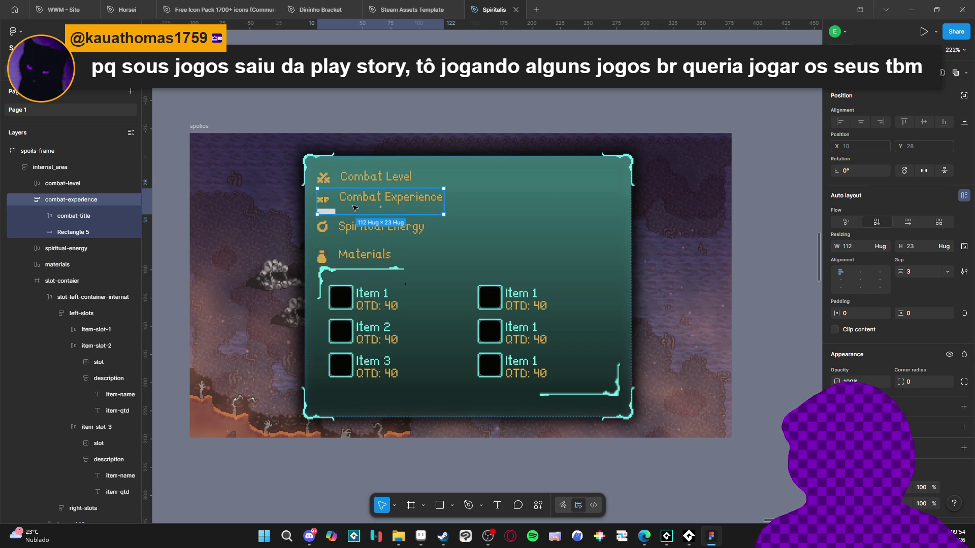
left_click(332, 213)
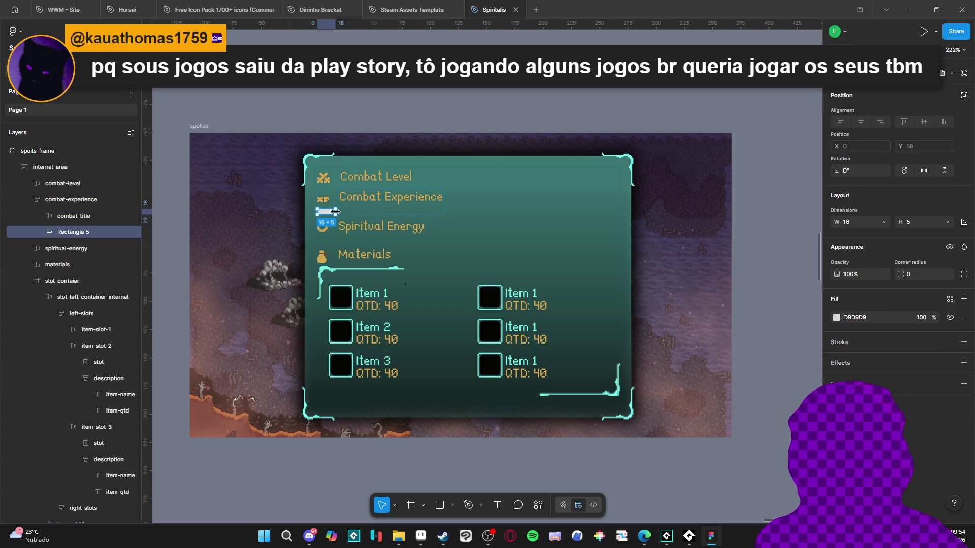
Step: Set both the bar and the Combat Experience row to Fill container width
left_click(886, 222)
left_click(876, 233)
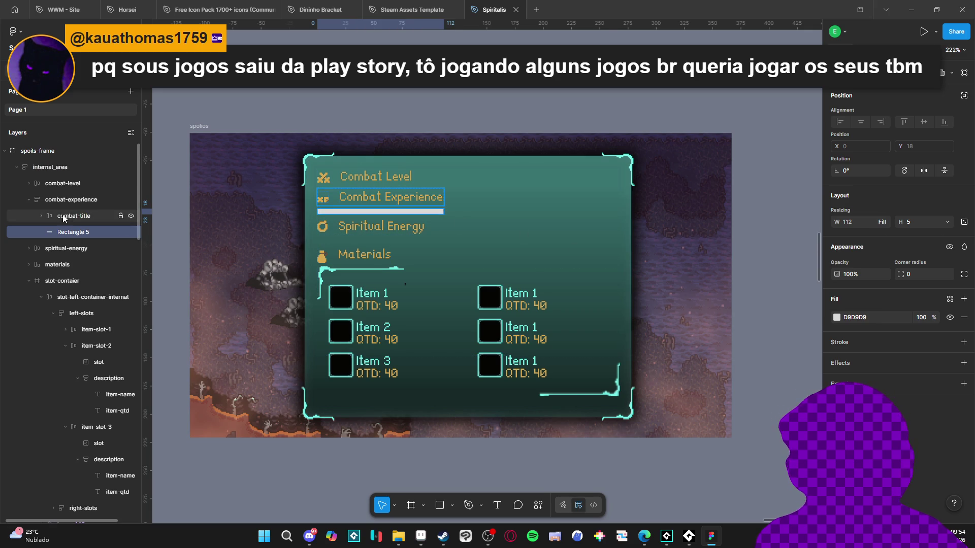
left_click(72, 200)
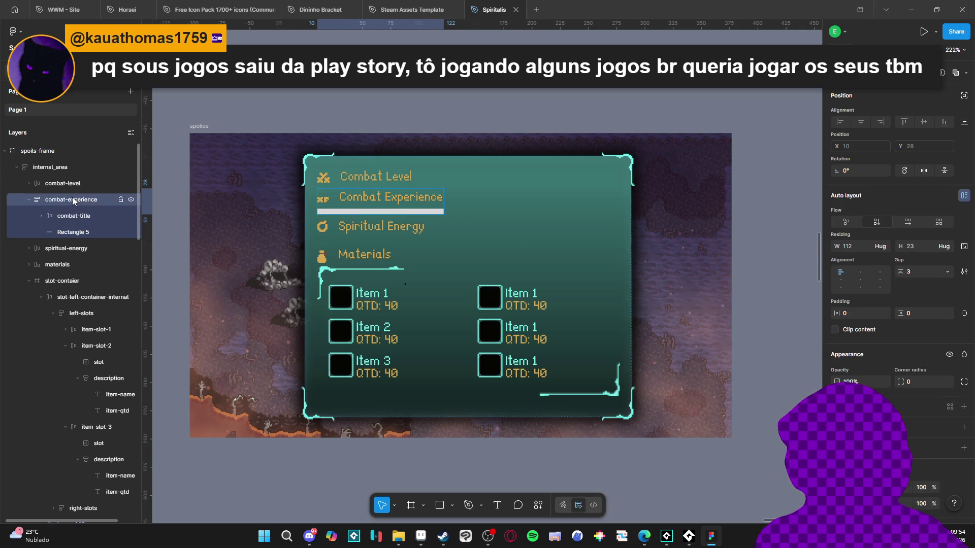
left_click(883, 246)
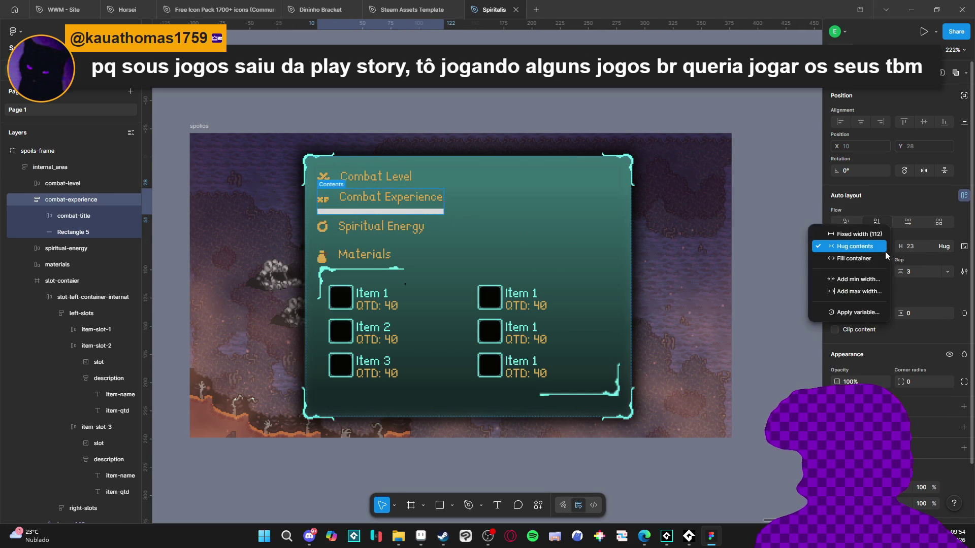
left_click(876, 261)
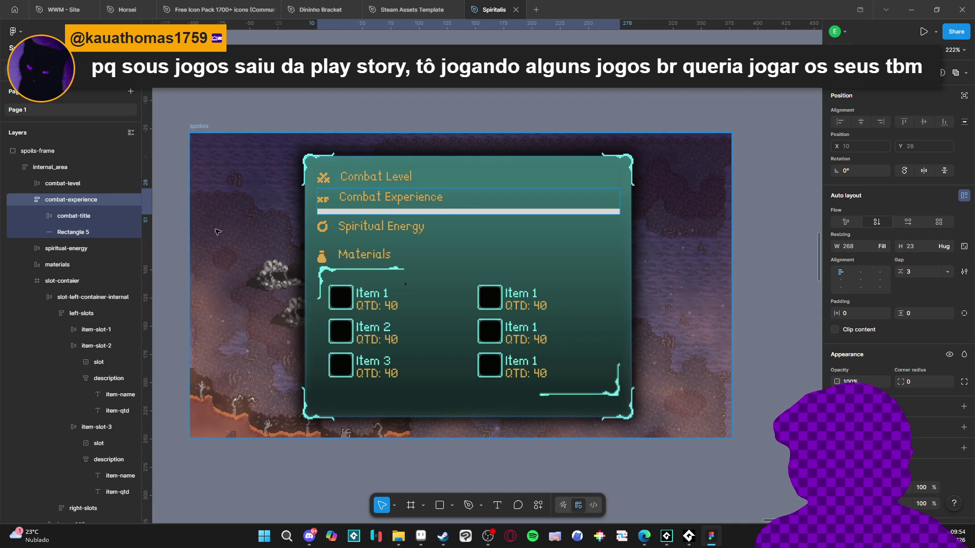
Step: Group the bar into Group 32 and duplicate it as Rectangle 6
left_click(76, 235)
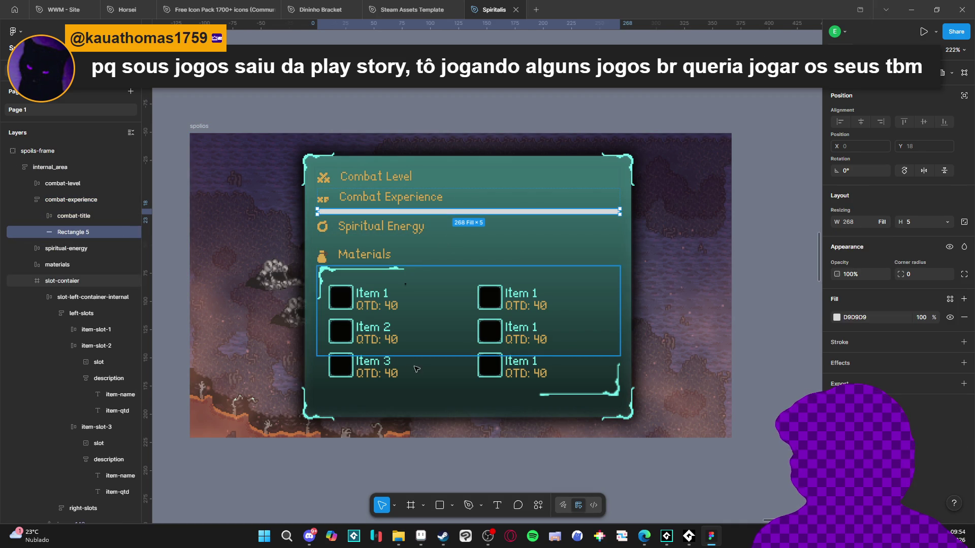
key("ctrl+g")
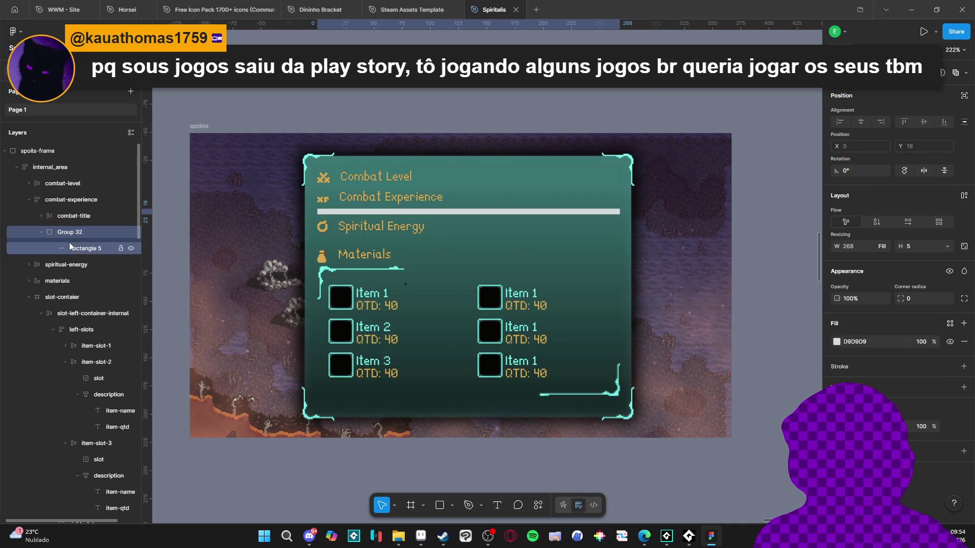
left_click(71, 248)
key("ctrl+d")
left_click(77, 264)
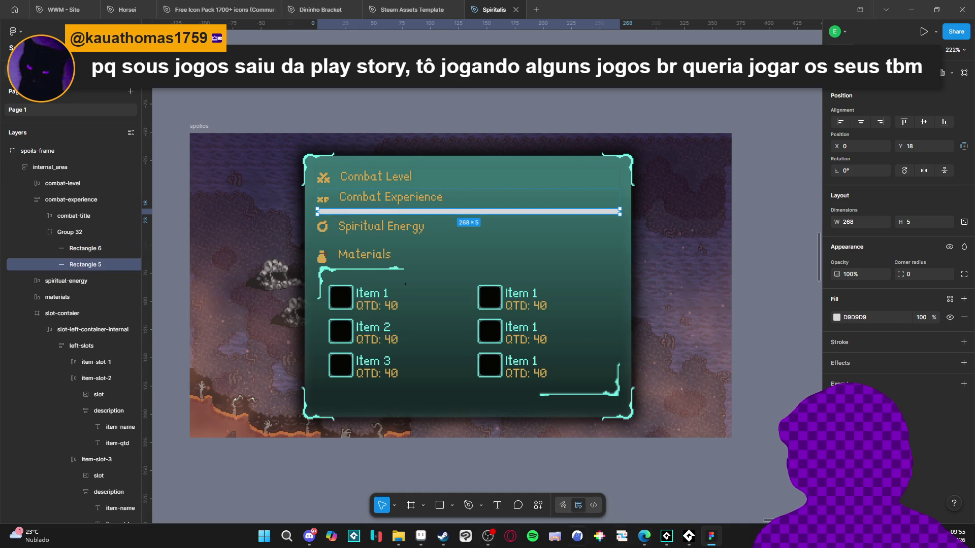
Step: Copy the cyan hex 42bfe8 from the Aseprite mockup's palette
left_click(421, 535)
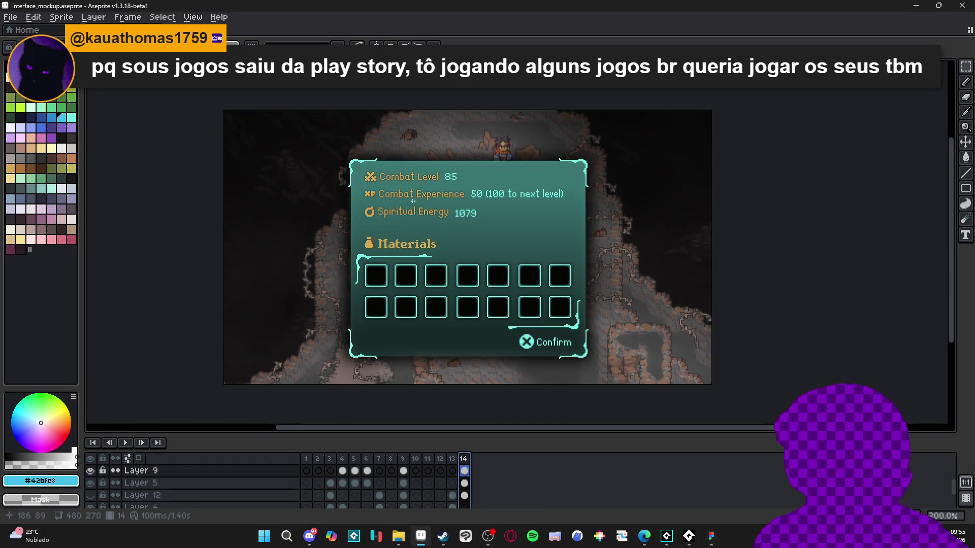
left_click(61, 117)
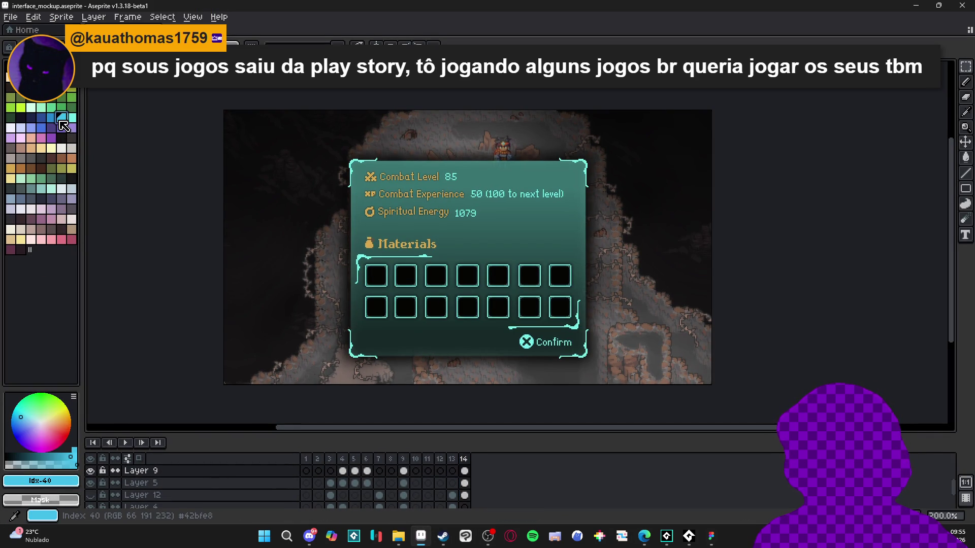
left_click(41, 481)
double_click(157, 400)
key("ctrl+c")
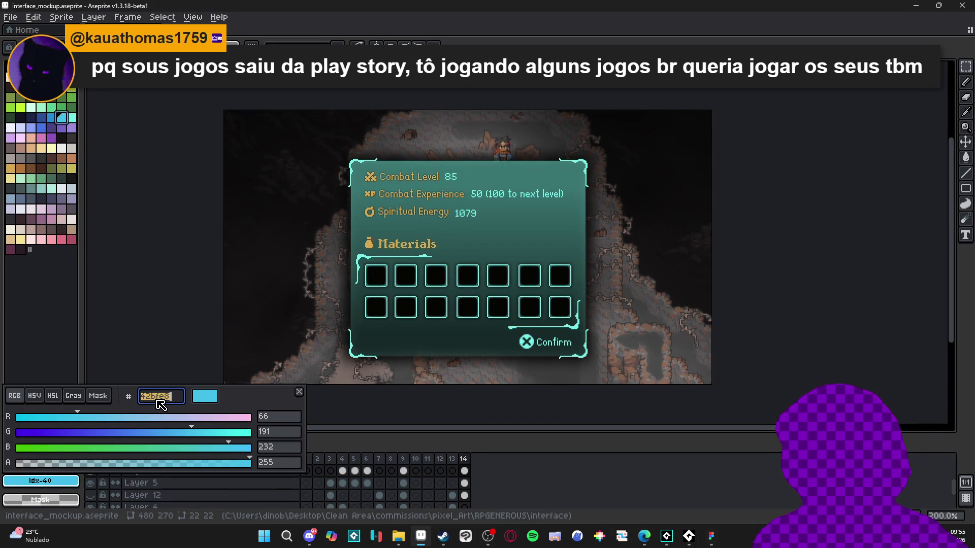
key("Escape")
left_click(915, 5)
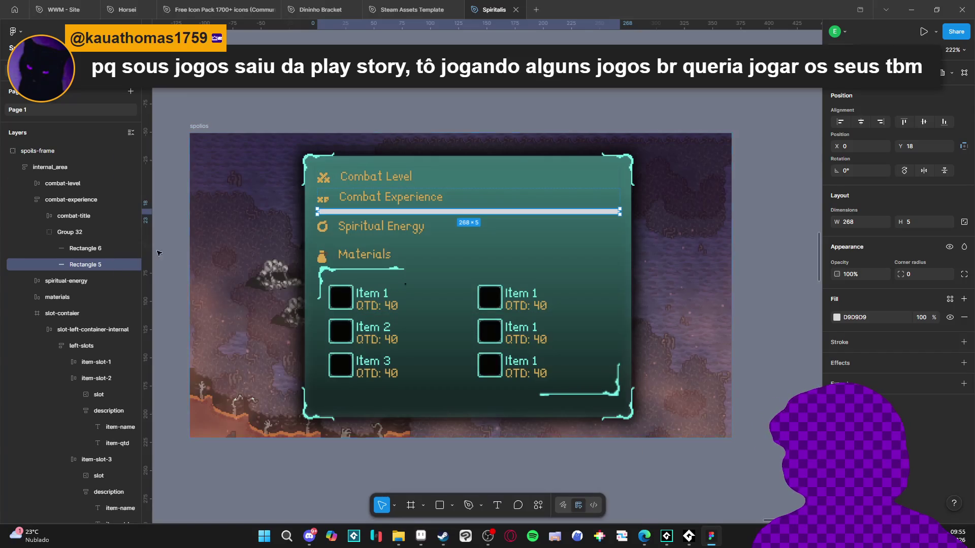
Step: Fill the full-width bar with cyan 42BFE8
left_click(836, 317)
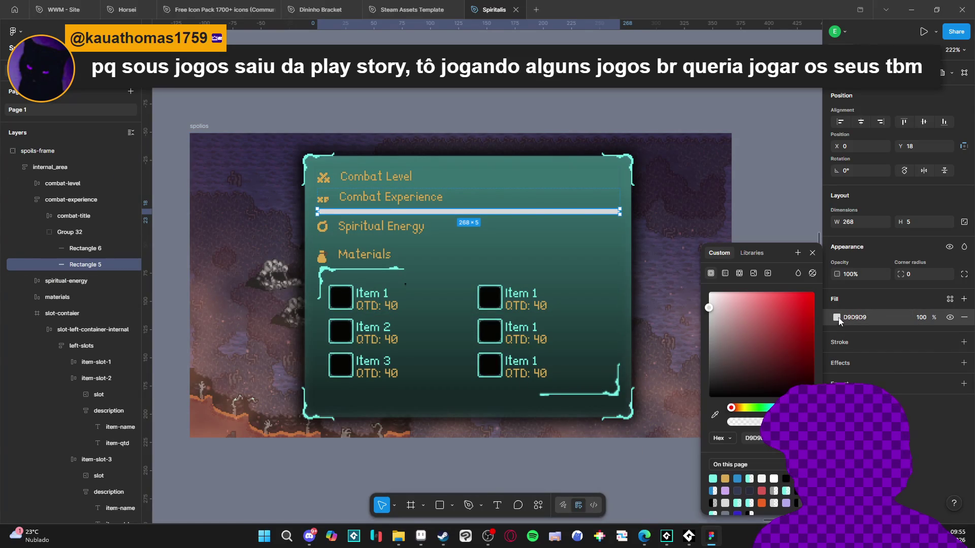
key("ctrl+v")
key("Return")
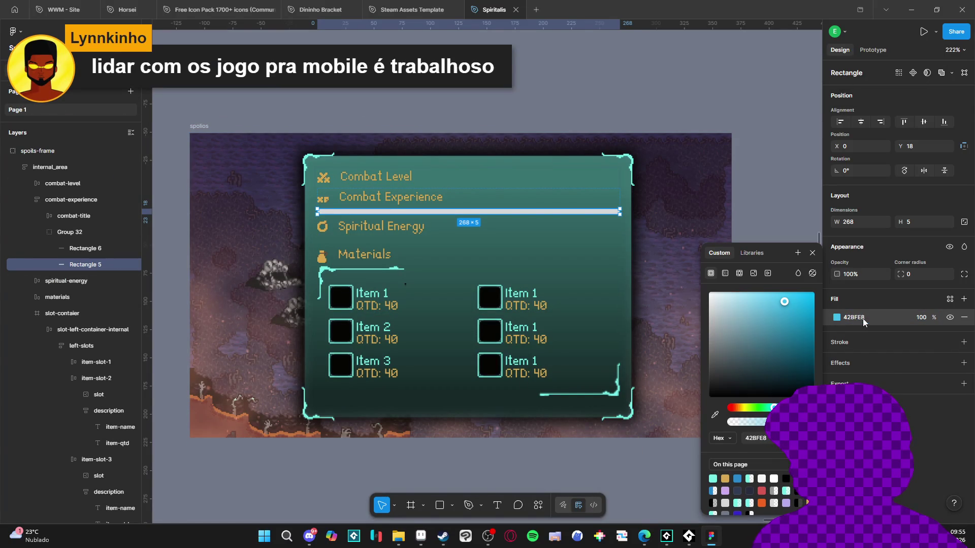
Step: Set the duplicate bar's width to 45%, giving 120.6 px
left_click(57, 246)
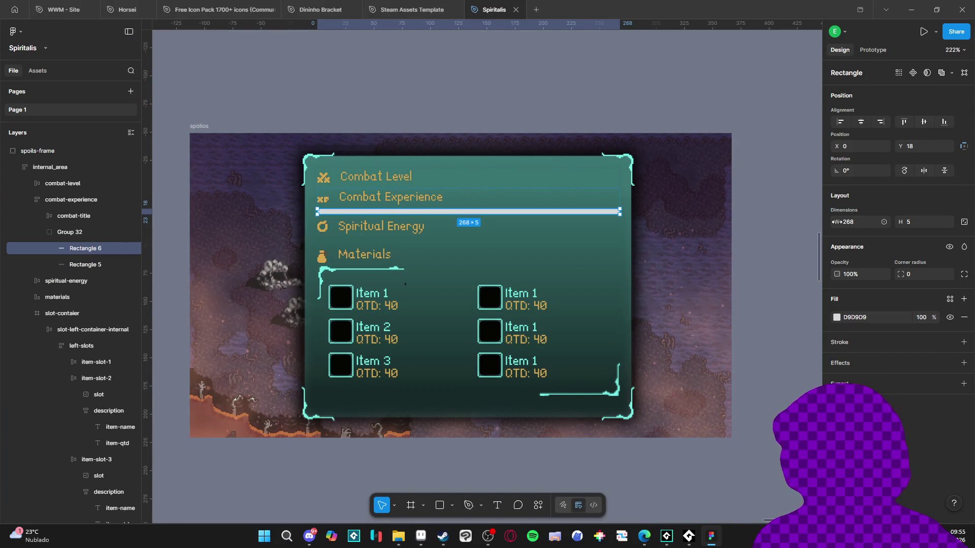
type("4")
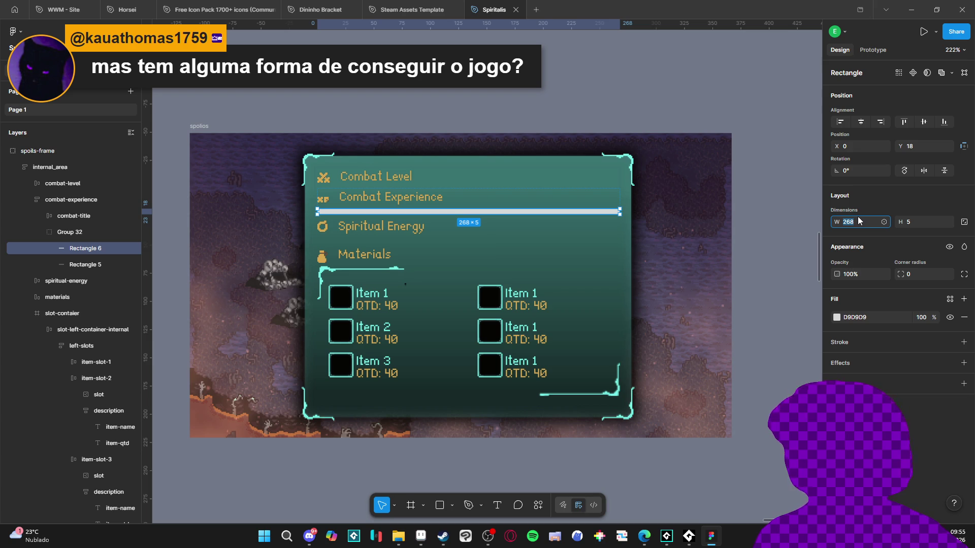
type("5%")
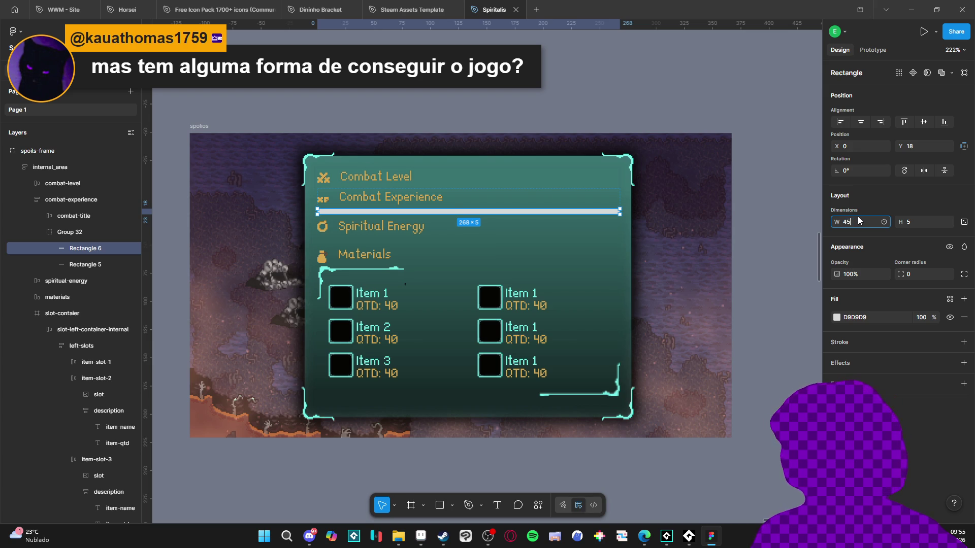
key("Return")
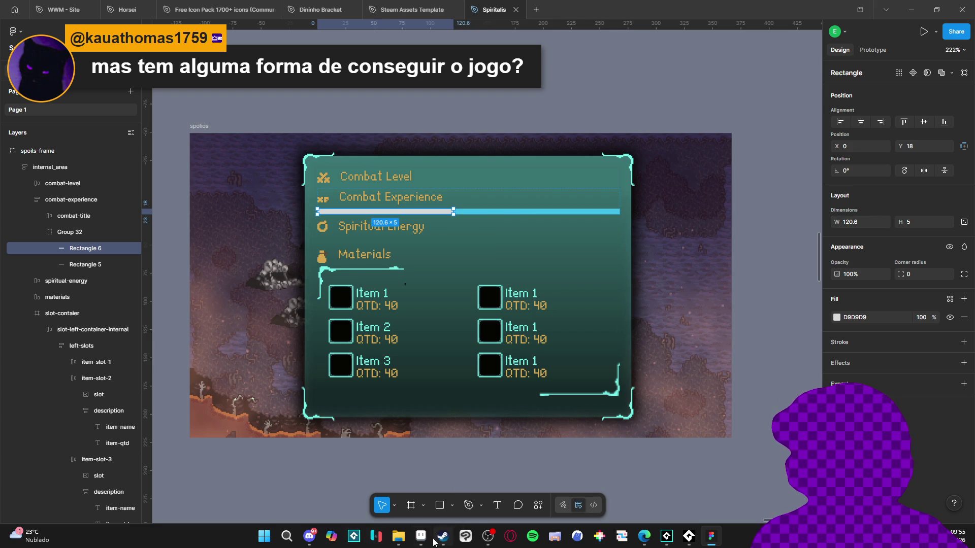
left_click(421, 536)
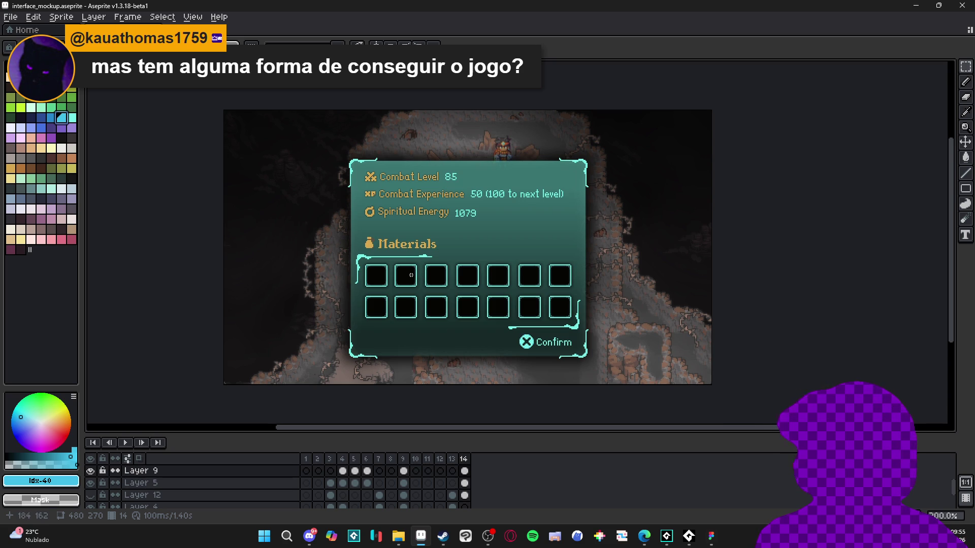
Step: Copy the slot-border light cyan hex 73efe8 in Aseprite, then minimize Aseprite
scroll(417, 266, "up", 3)
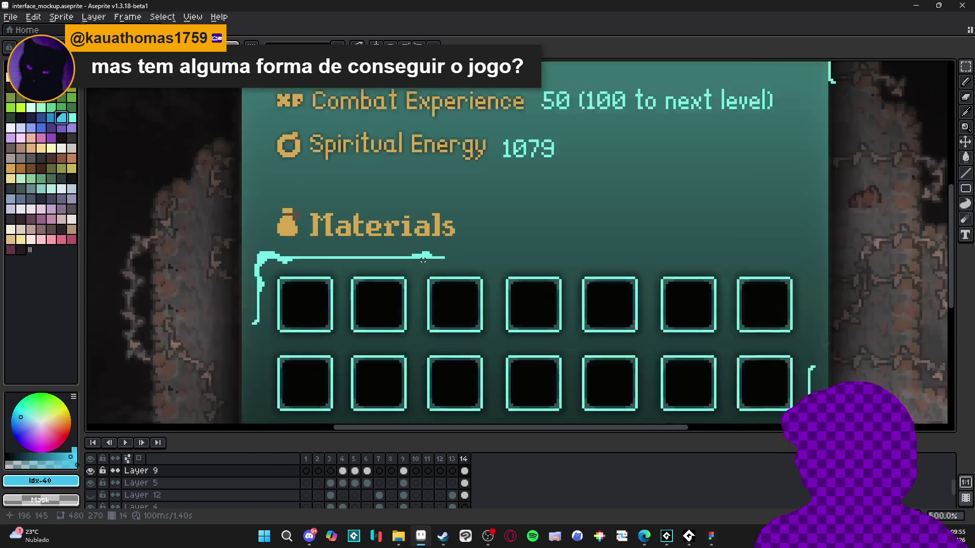
left_click(41, 480)
left_click(169, 399)
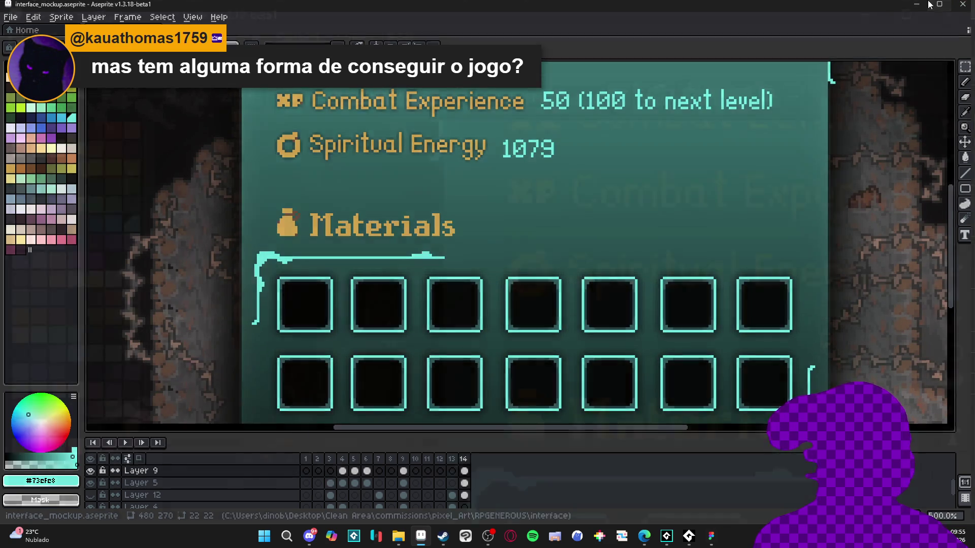
left_click(938, 5)
left_click(472, 41)
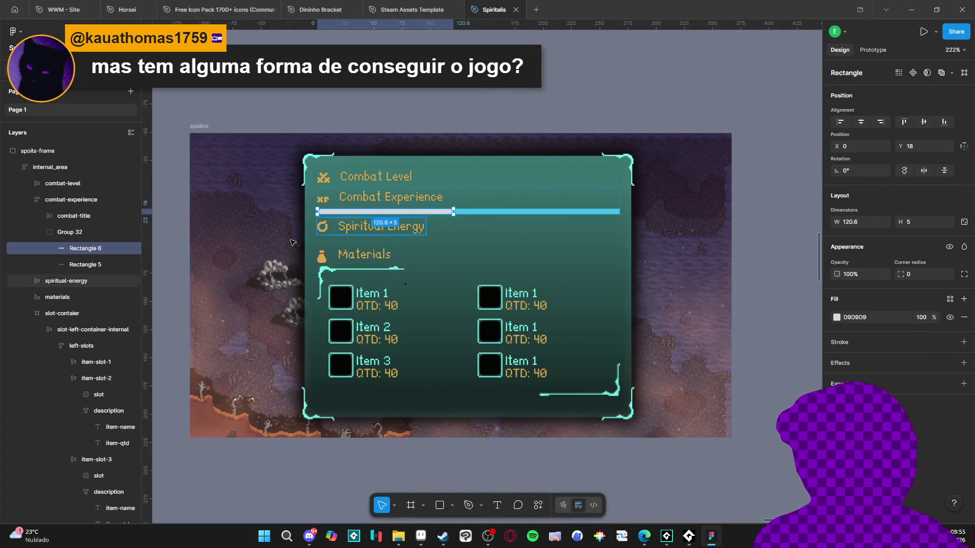
Step: Give Rectangle 6, the 120.6 px bar, a light cyan 73EFE8 fill
left_click(854, 317)
key("ctrl+v")
key("Return")
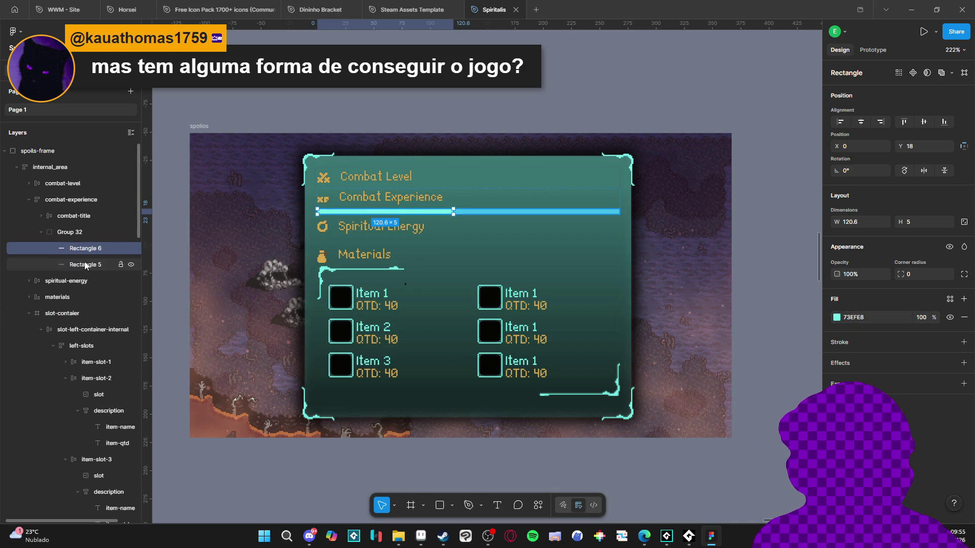
left_click(76, 264)
left_click(421, 536)
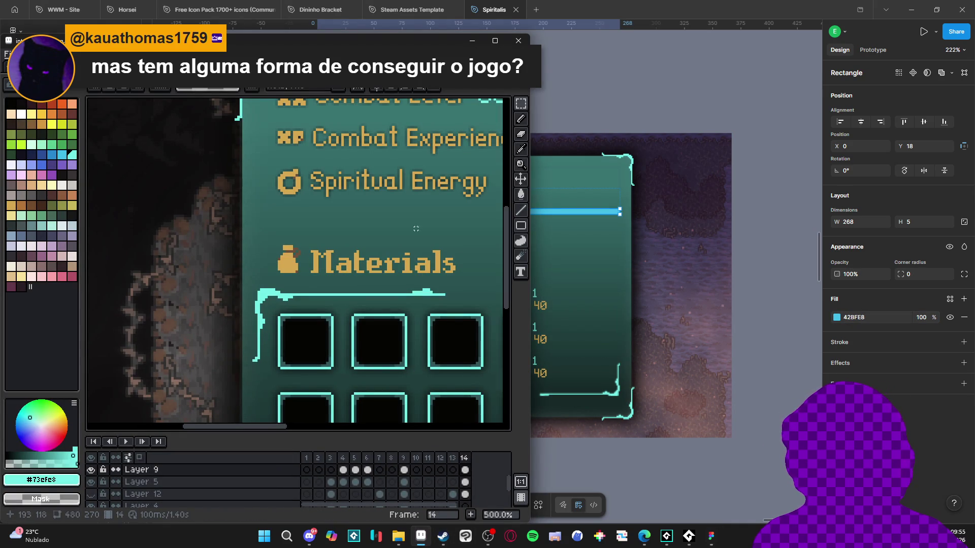
left_click(62, 154)
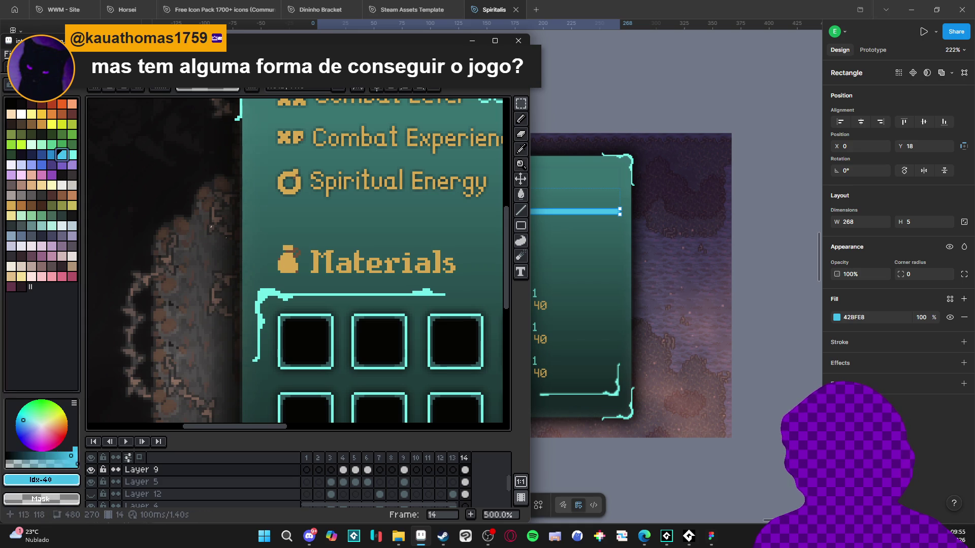
left_click(52, 154)
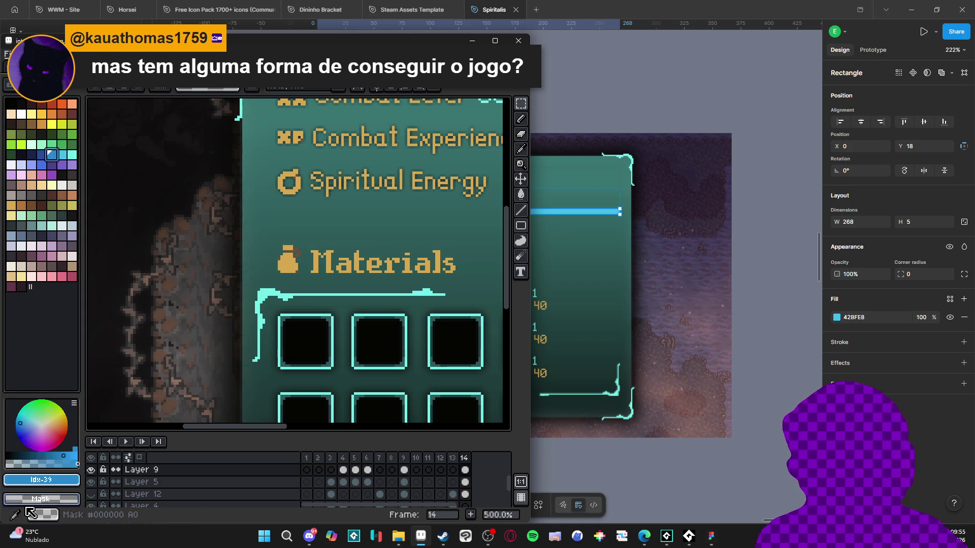
left_click(44, 482)
left_click(162, 402)
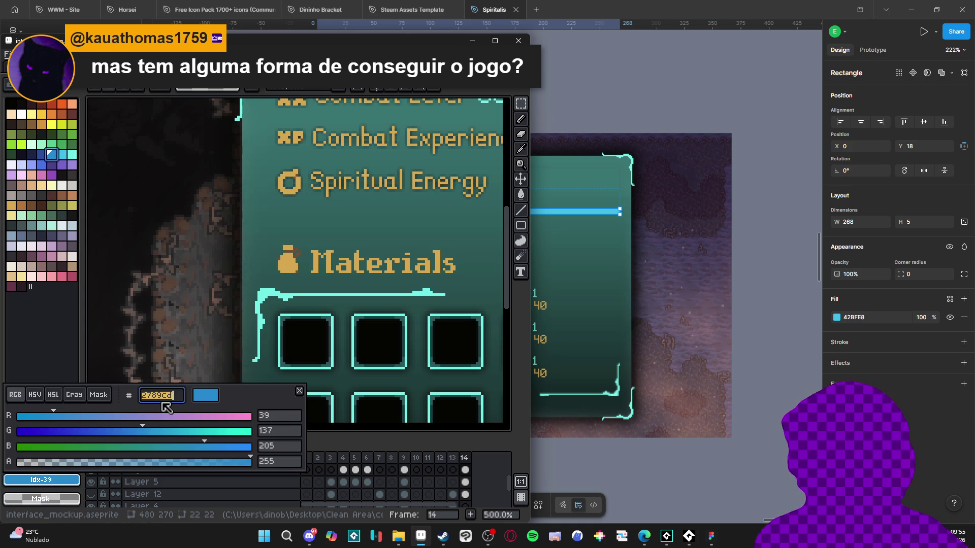
key("Escape")
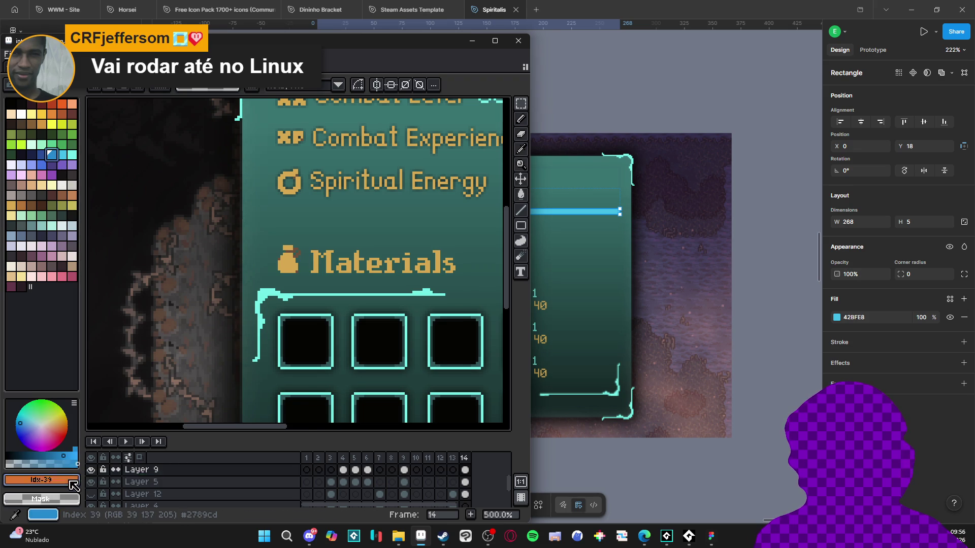
left_click(41, 480)
Step: Copy darker blue 2789CD from Aseprite and apply it as Rectangle 5's fill
left_click(164, 399)
key("ctrl+c")
left_click(471, 40)
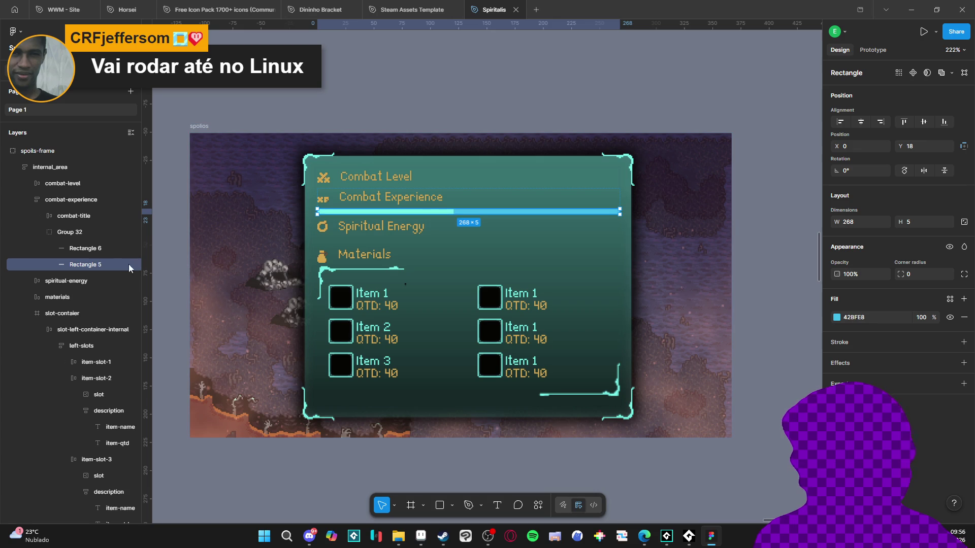
left_click(861, 318)
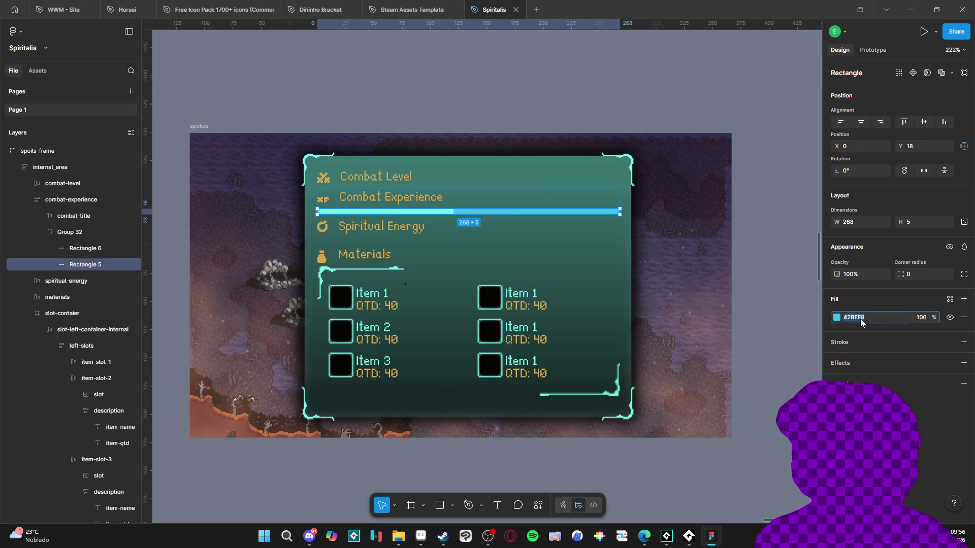
key("ctrl+v")
key("Return")
Step: Drill through the spoils frame layers and select Rectangle 6, the cyan fill bar
left_click(398, 111)
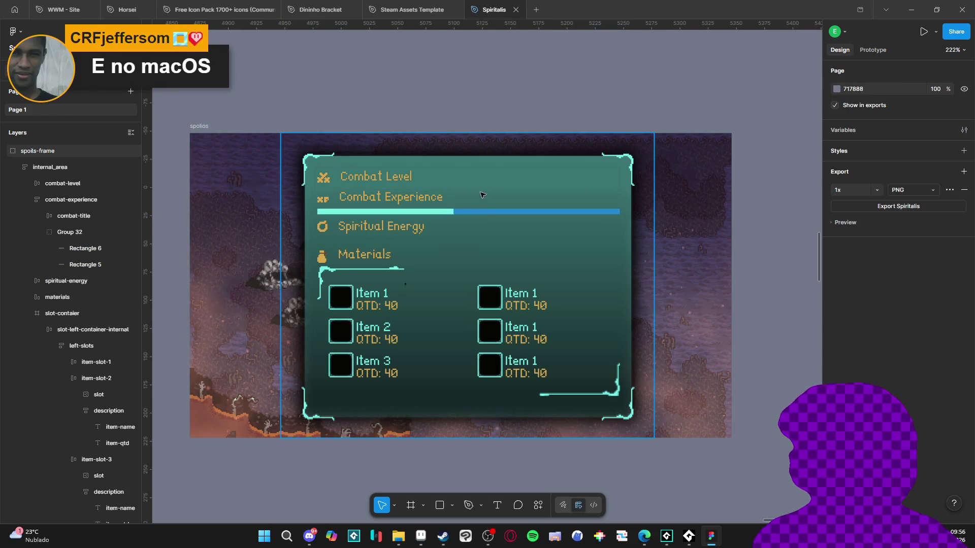
left_click(477, 217)
left_click(475, 218)
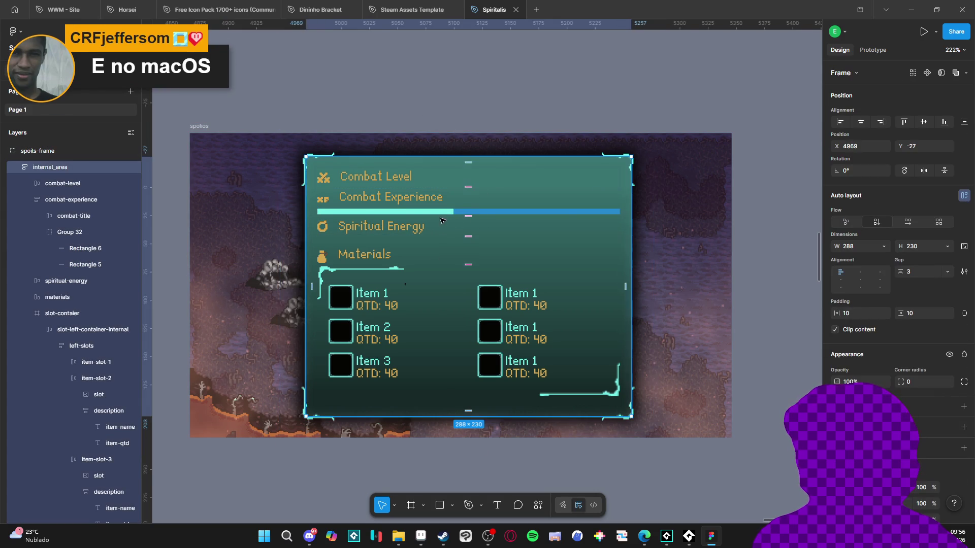
left_click(442, 214)
key("Escape")
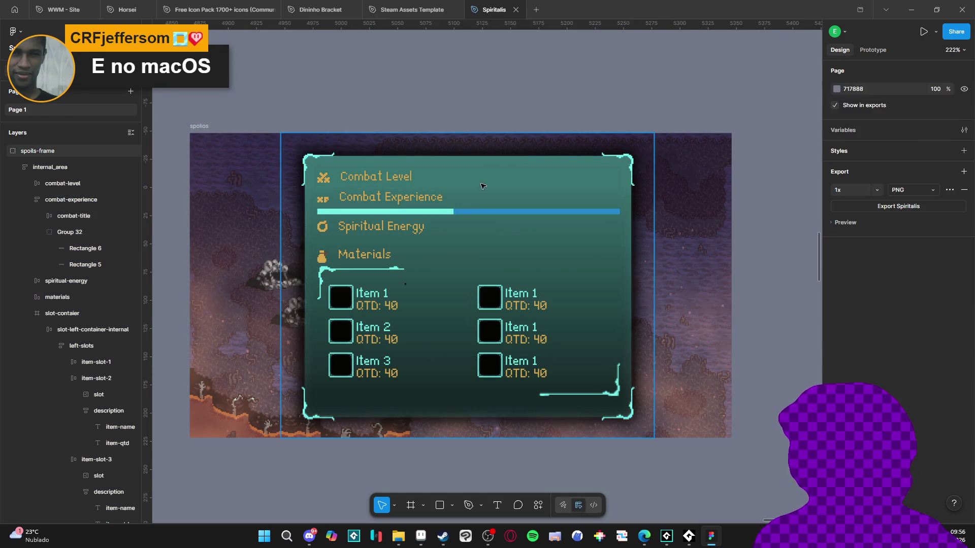
left_click(446, 213)
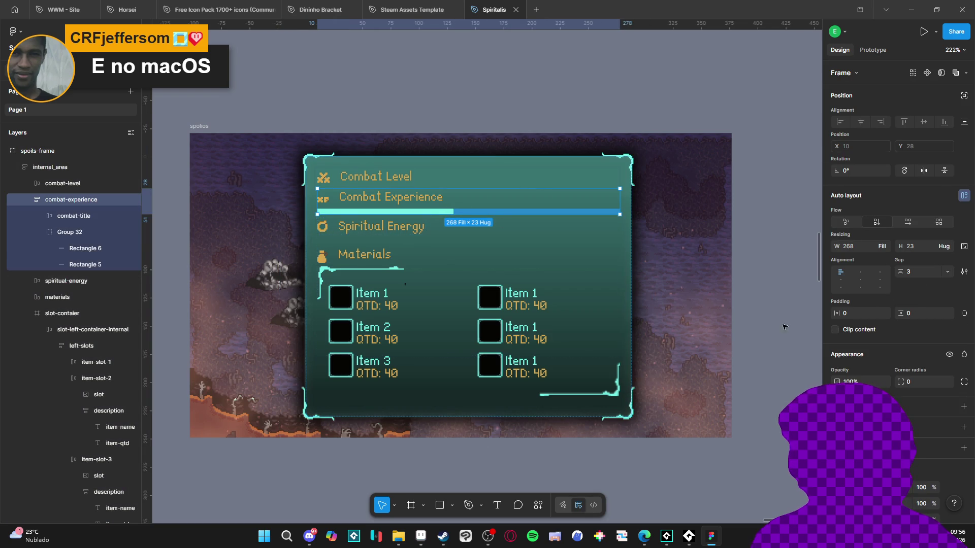
key("Escape")
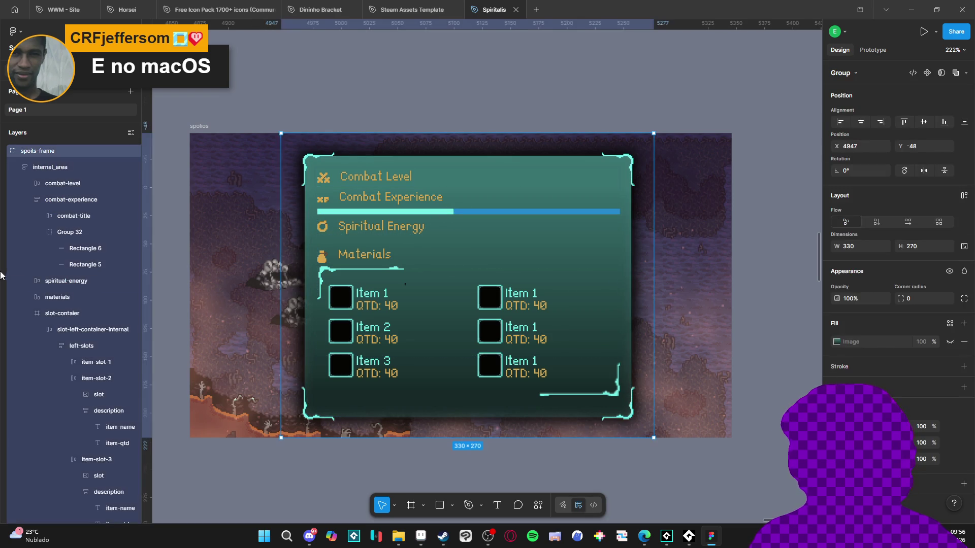
left_click(90, 248)
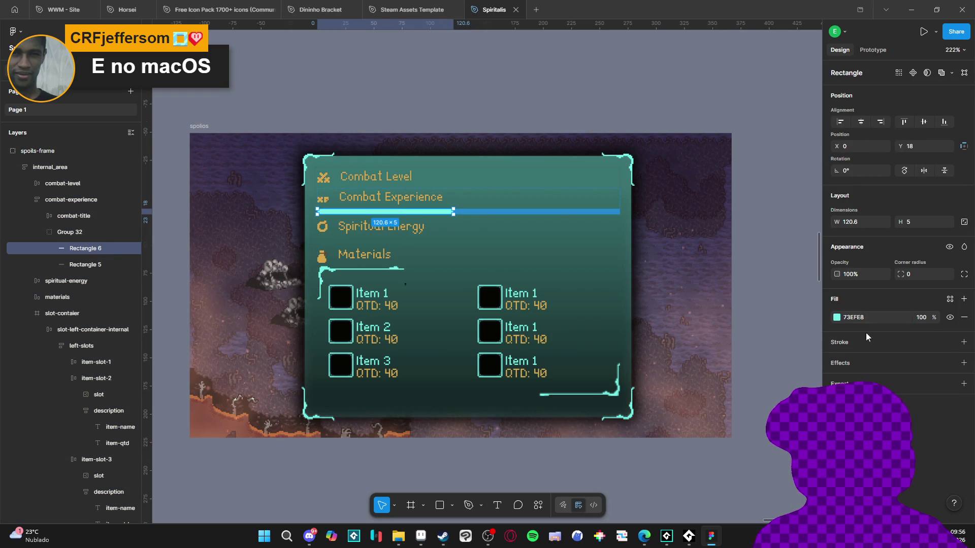
Step: Add a 1 px outside stroke in 2789CD to Rectangle 6
left_click(963, 343)
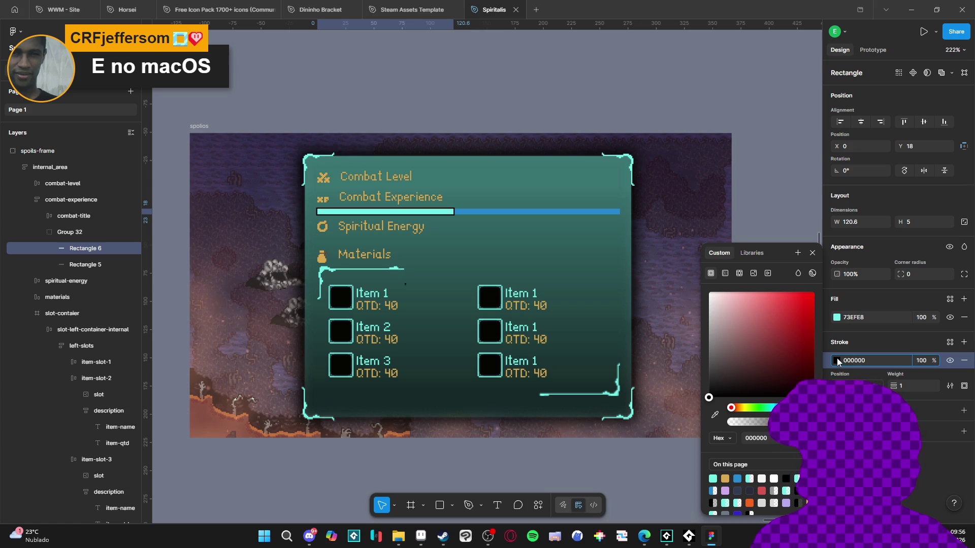
left_click(863, 360)
type("2789cd")
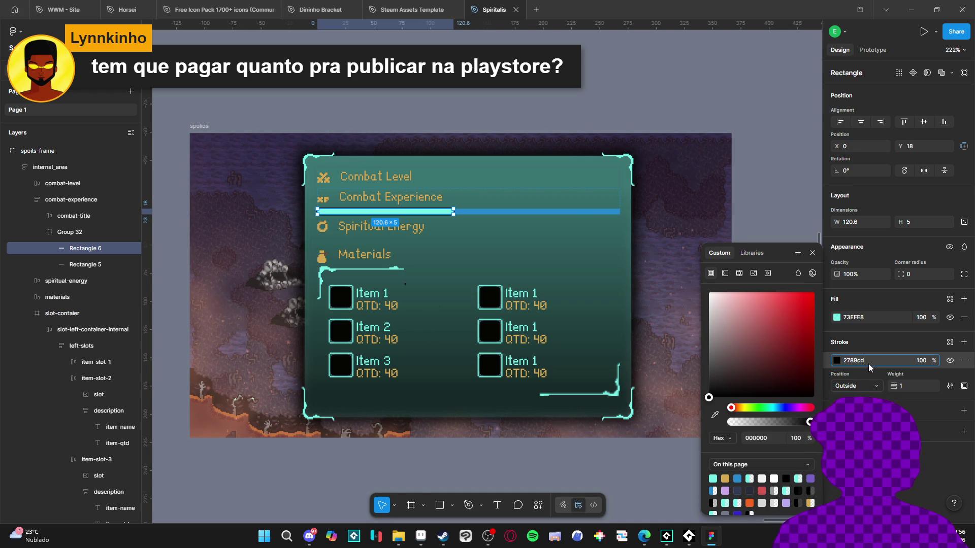
key("Return")
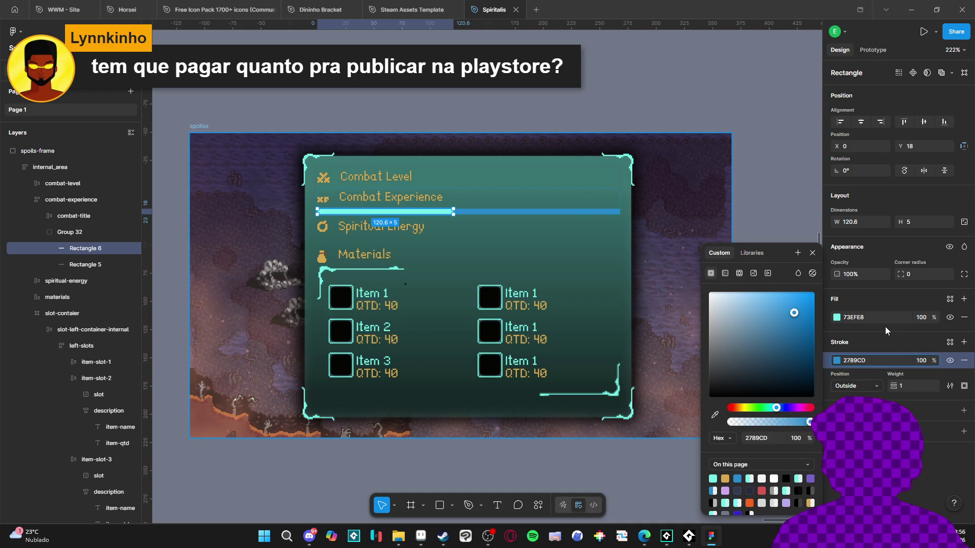
left_click(421, 536)
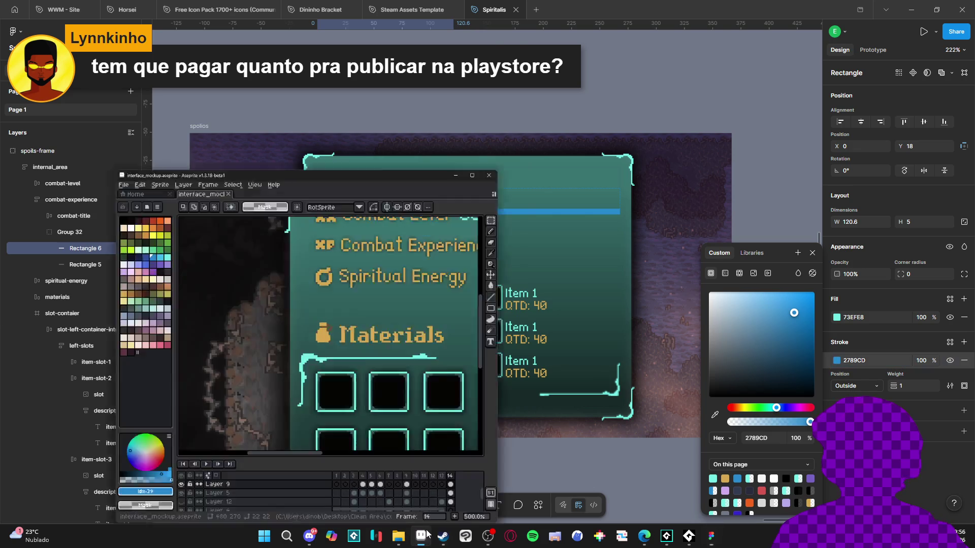
Step: Check the light cyan hex 73efe8 in Aseprite's colour editor, then minimize Aseprite
scroll(337, 333, "up", 2)
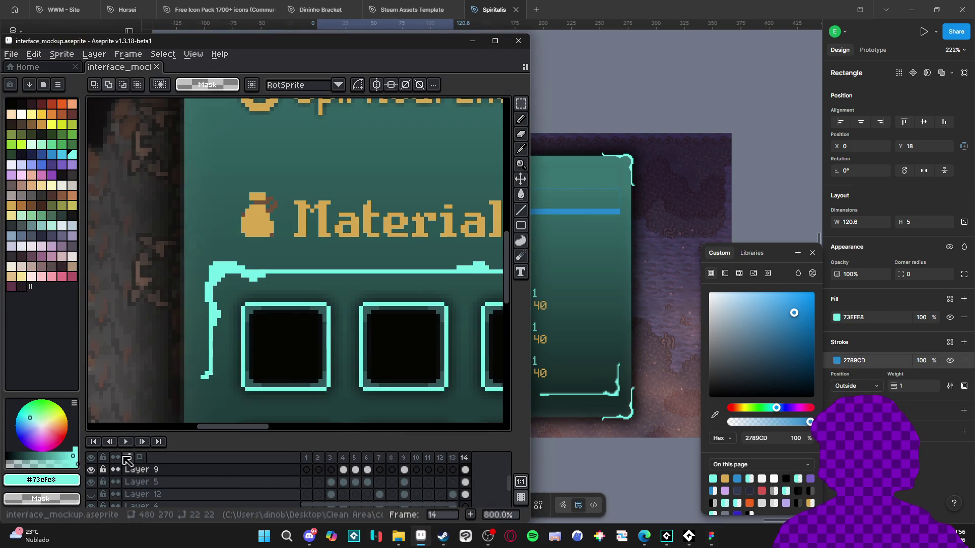
left_click(40, 479)
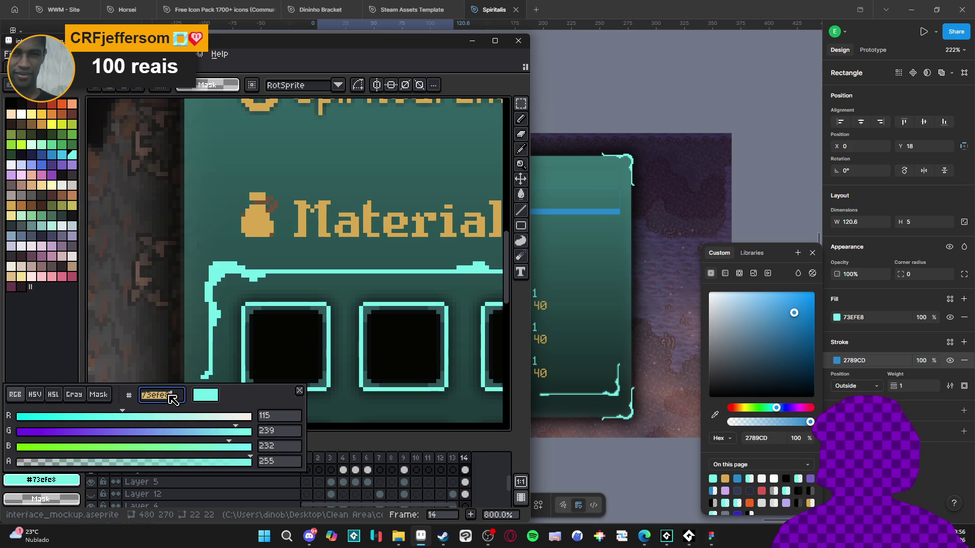
left_click(471, 41)
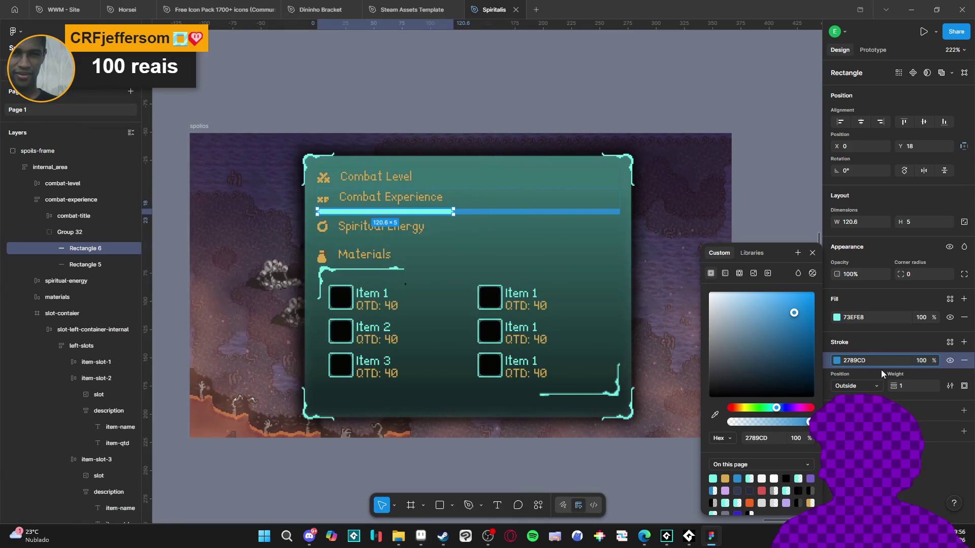
Step: Change the fill bar's stroke to 73EFE8, lowering its opacity from 20% to 13%
left_click(879, 360)
type("73EFE8")
key("Return")
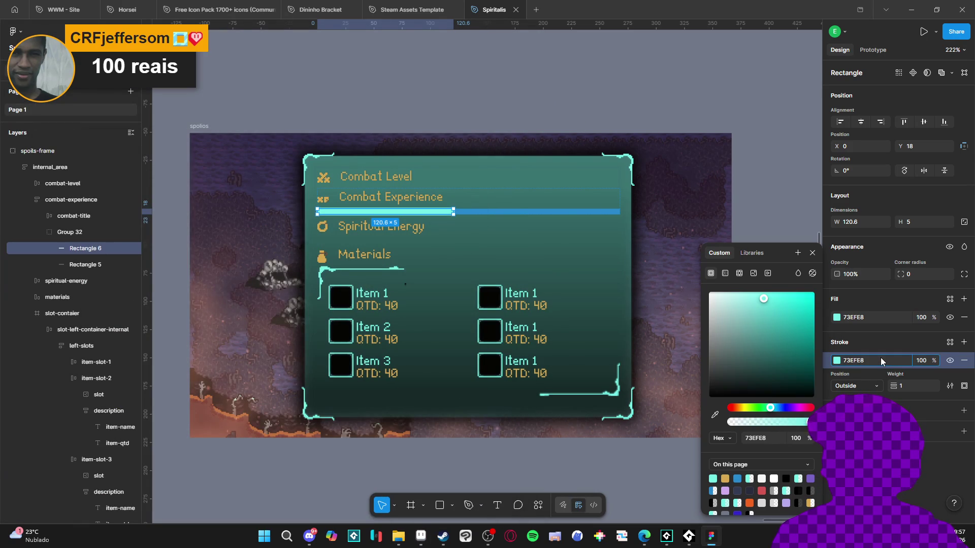
left_click(921, 360)
type("20")
key("Return")
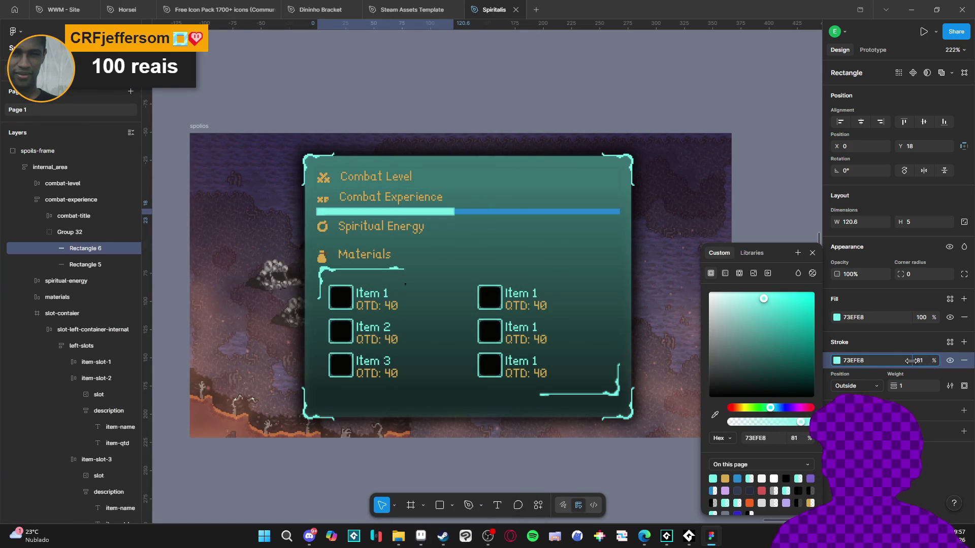
mouse_move(833, 365)
left_mouse_down()
mouse_move(811, 368)
mouse_move(822, 370)
left_mouse_up()
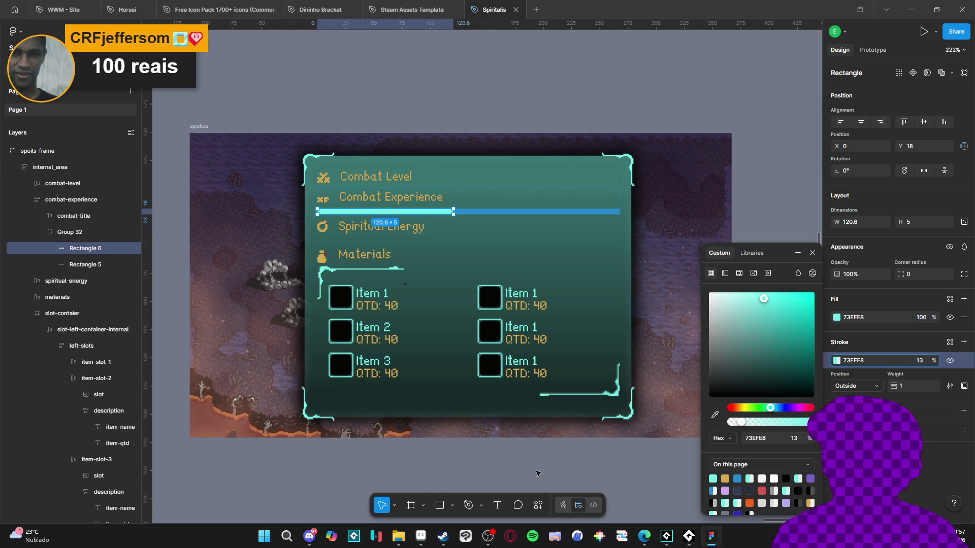
left_click(421, 467)
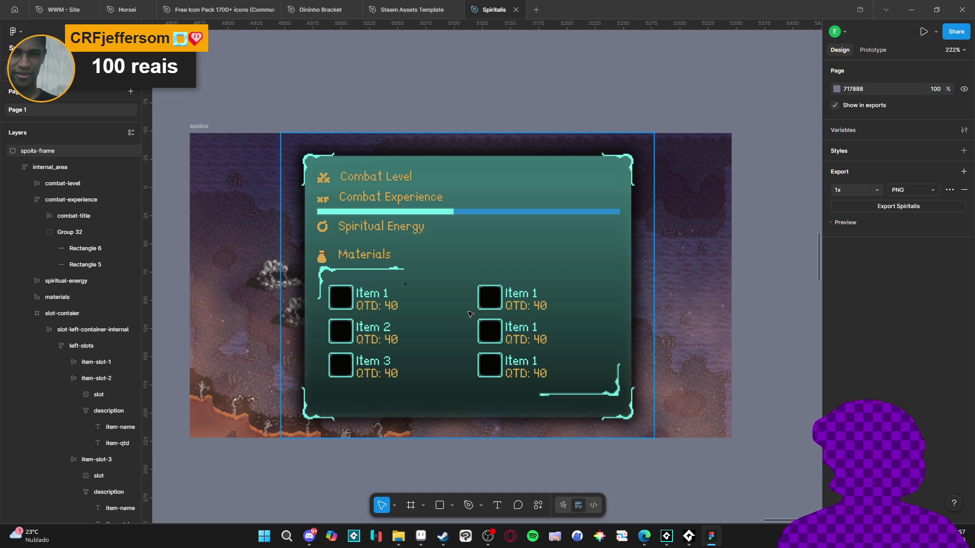
Step: Select Group 32 inside the spoils frame and set its height to 3 px
left_click(480, 218)
double_click(480, 218)
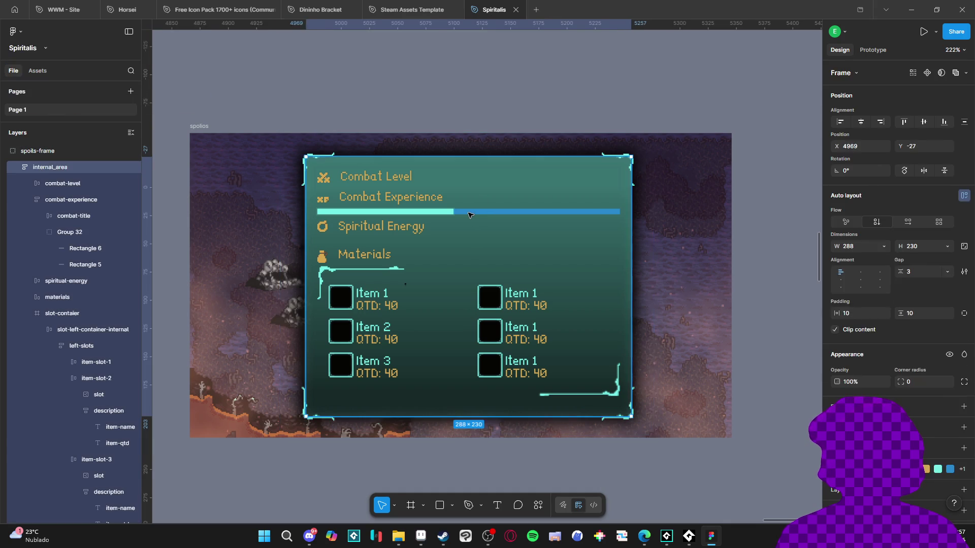
double_click(479, 219)
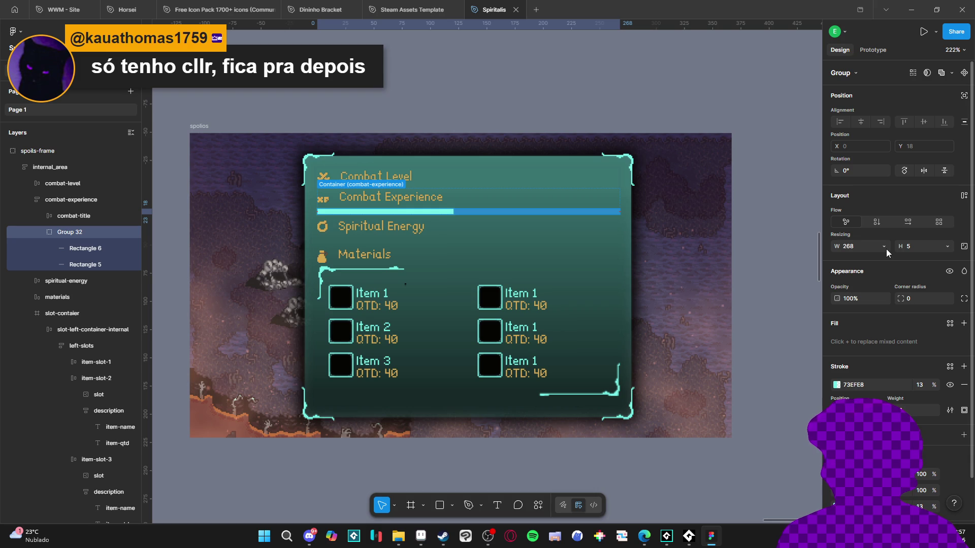
type("3")
key("Return")
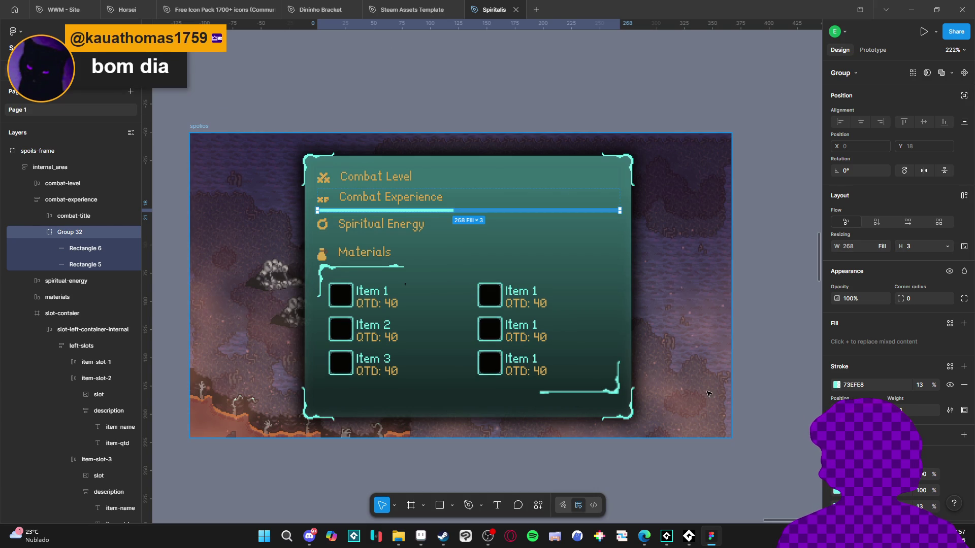
left_click(787, 416)
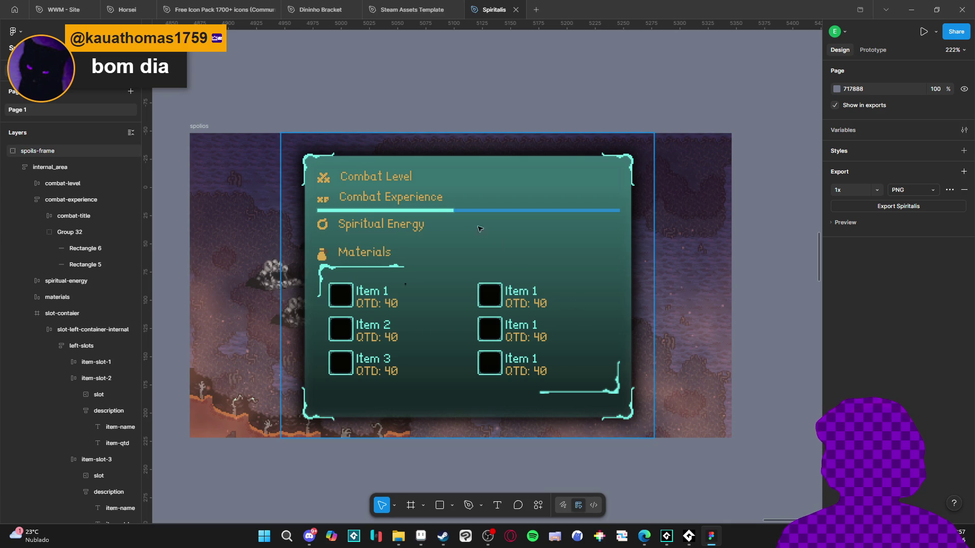
Step: Inspect the combat-title, Spiritual Energy, slot container and internal_area layers, then bring up Steam's GameMaker library
left_click(62, 221)
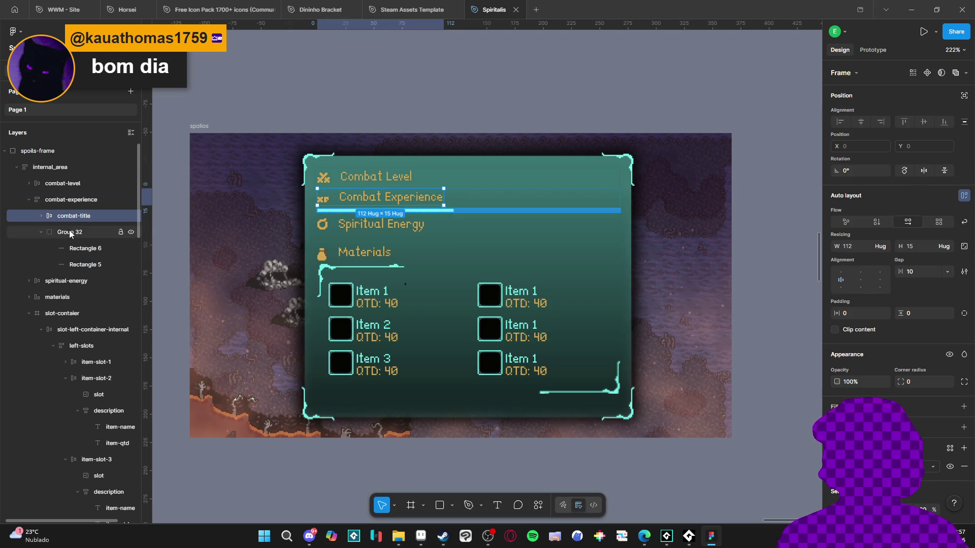
left_click(373, 228)
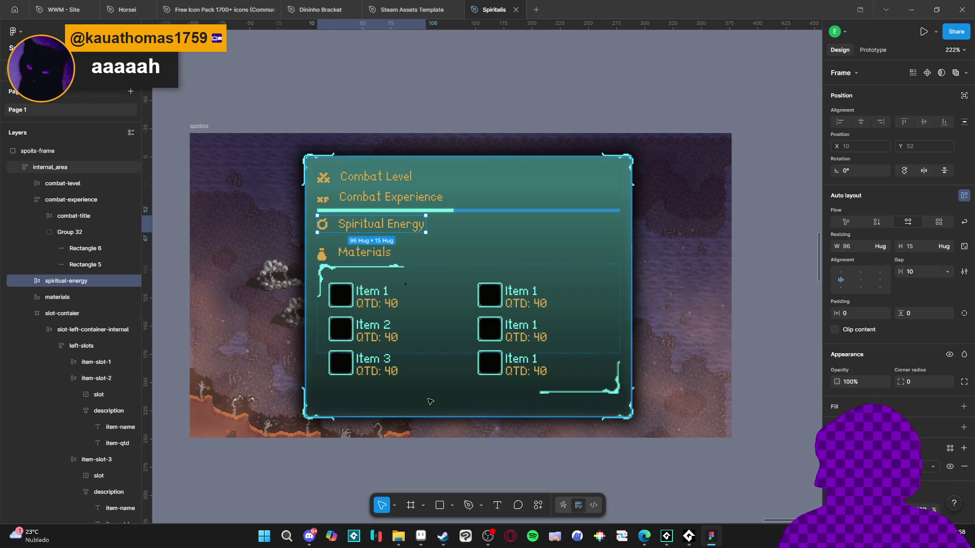
left_click(411, 370)
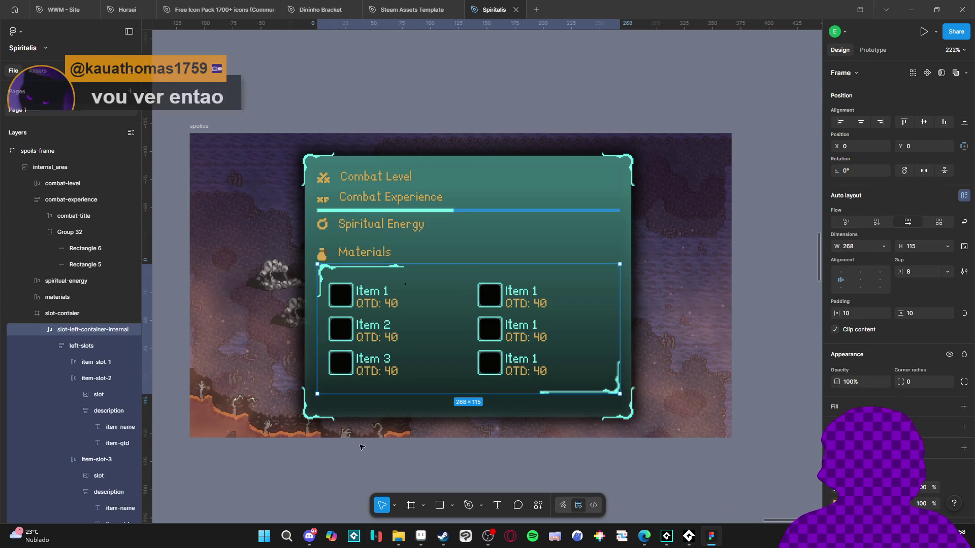
left_click(335, 460)
left_click(424, 365)
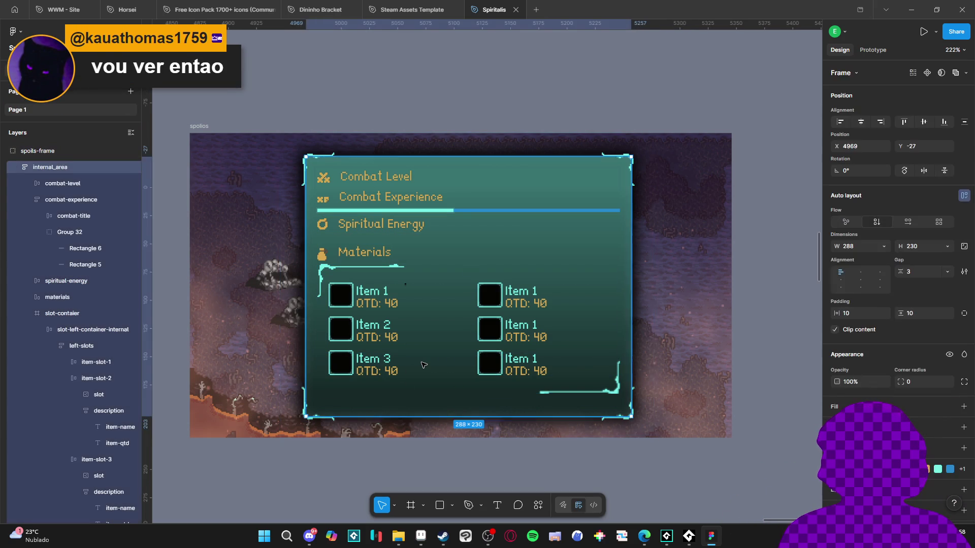
left_click(380, 482)
left_click(443, 535)
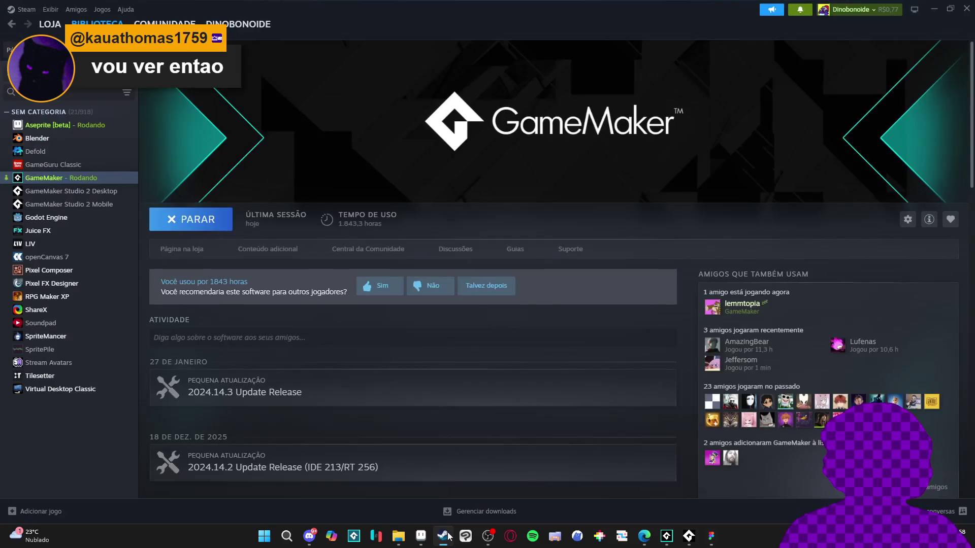
Step: Start a search in the Steam store, then return to the Figma spoils mockup
left_click(50, 24)
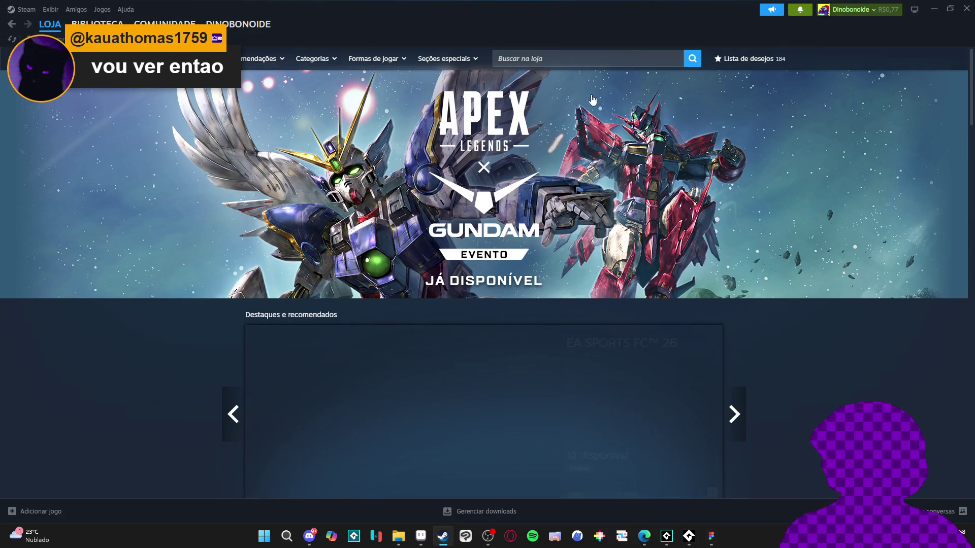
left_click(568, 58)
type("di")
key("BackSpace")
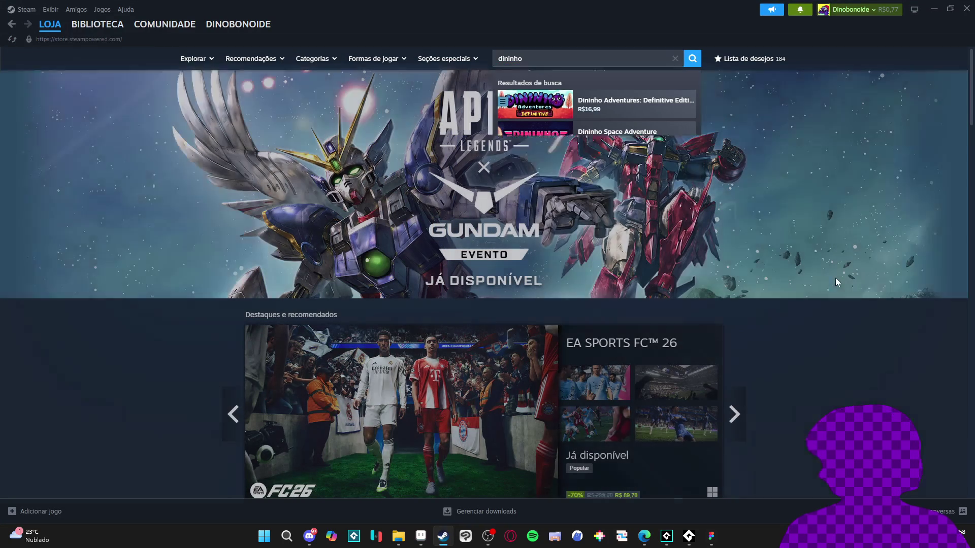
key("alt+Tab")
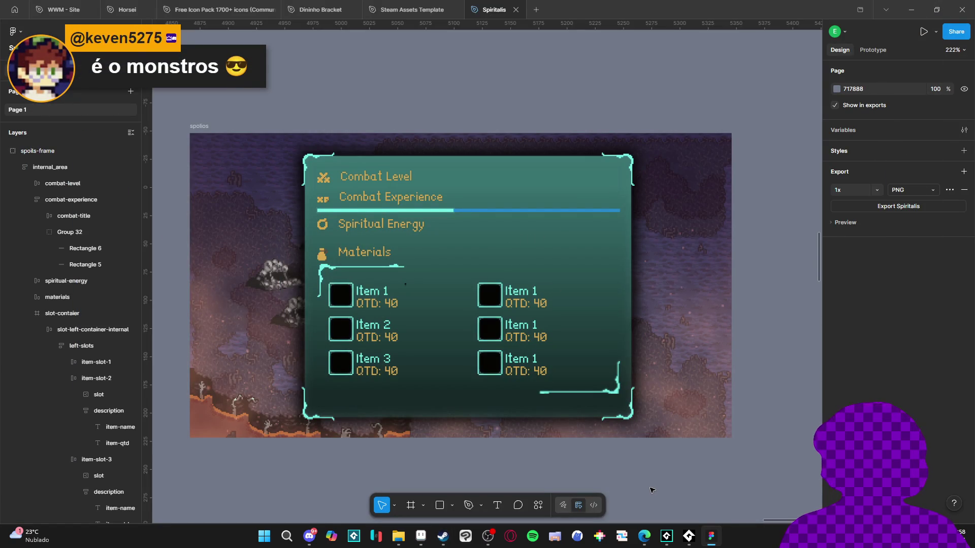
Step: Raise the Combat Level row's drop shadow blur from 1 to 3
left_click(429, 248)
left_click(365, 177)
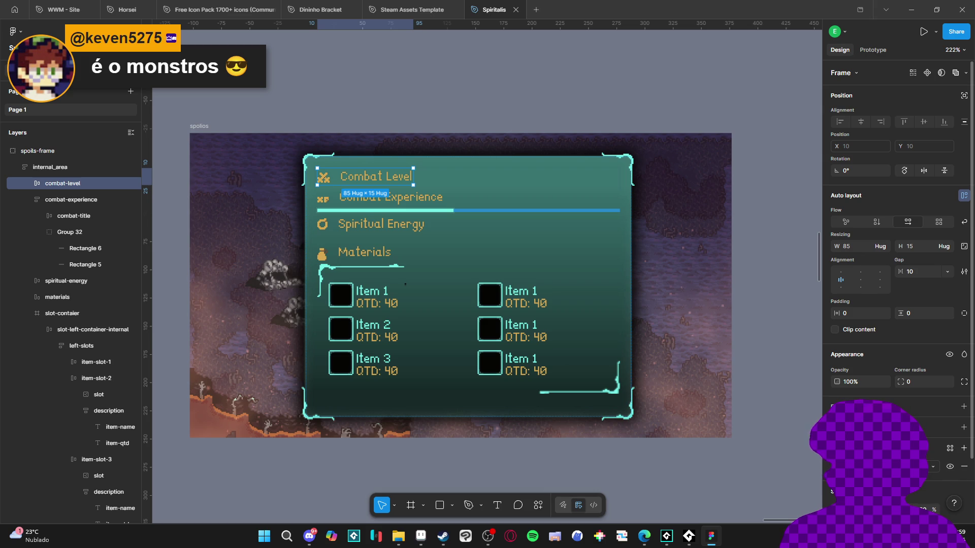
left_click(835, 466)
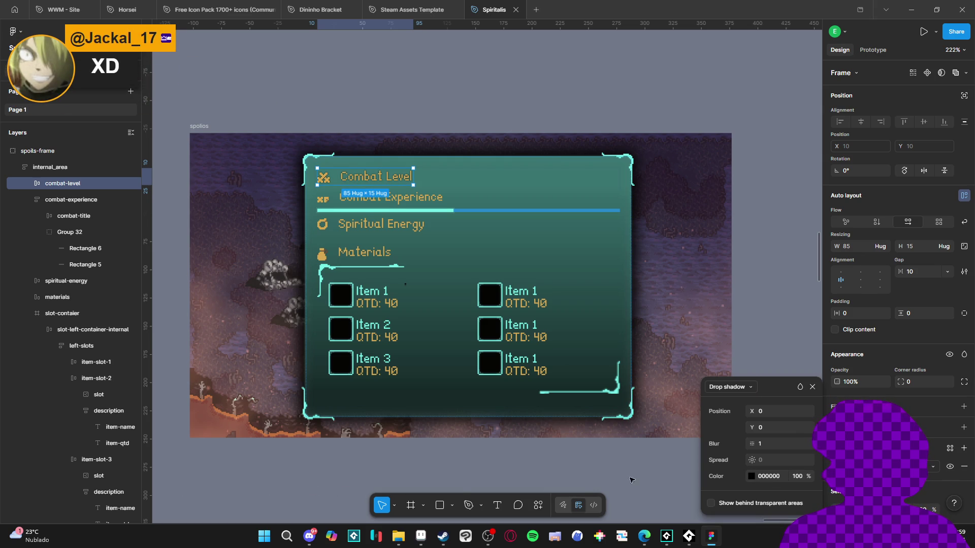
left_click_drag(753, 444, 773, 448)
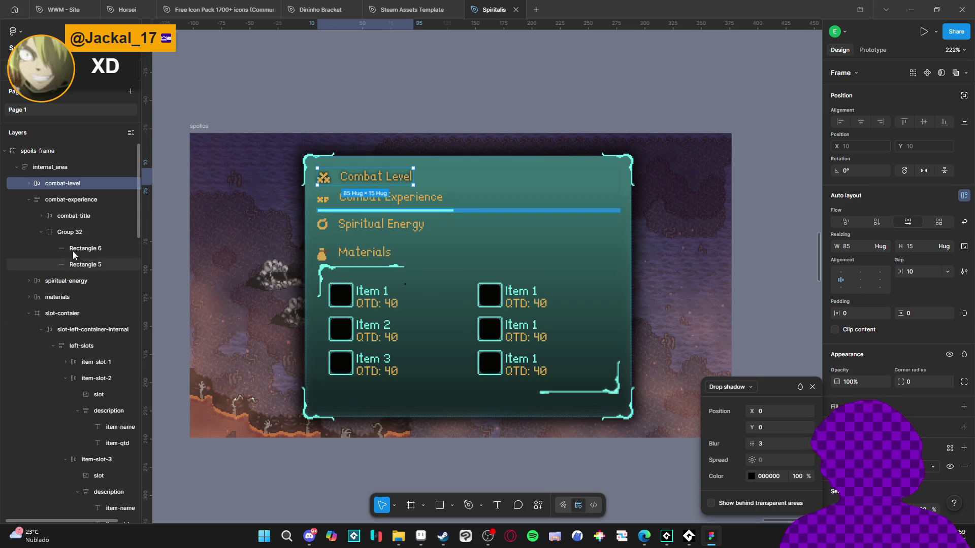
left_click(59, 201)
Step: Copy the Combat Level row's properties and browse the Combat Experience layer group
left_click(69, 183)
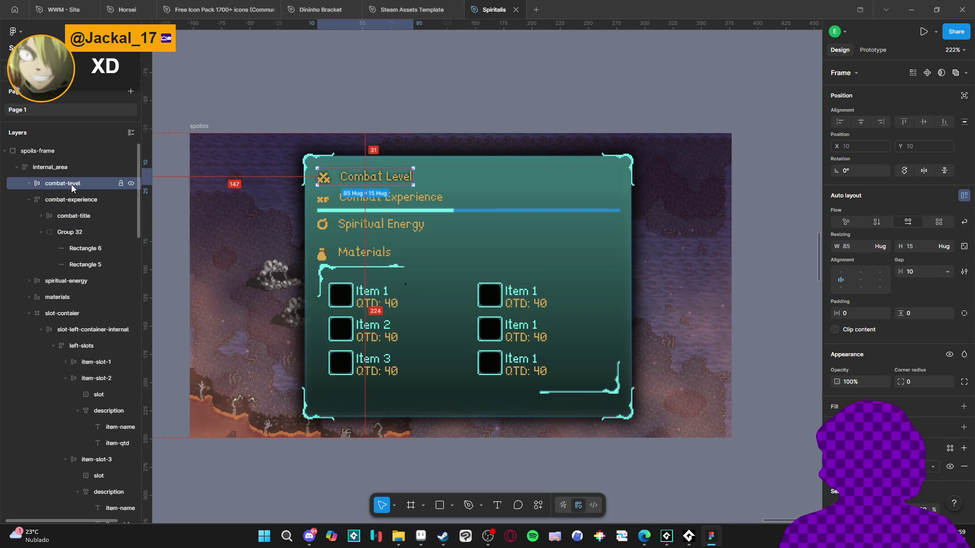
key("ctrl+alt+c")
left_click(65, 201)
left_click(29, 200)
left_click(29, 200)
left_click(62, 213)
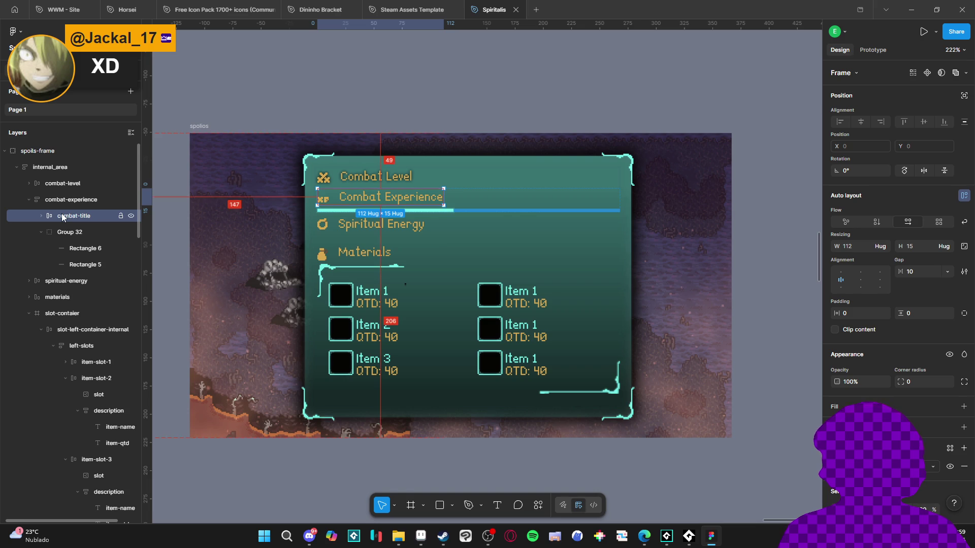
left_click(29, 200)
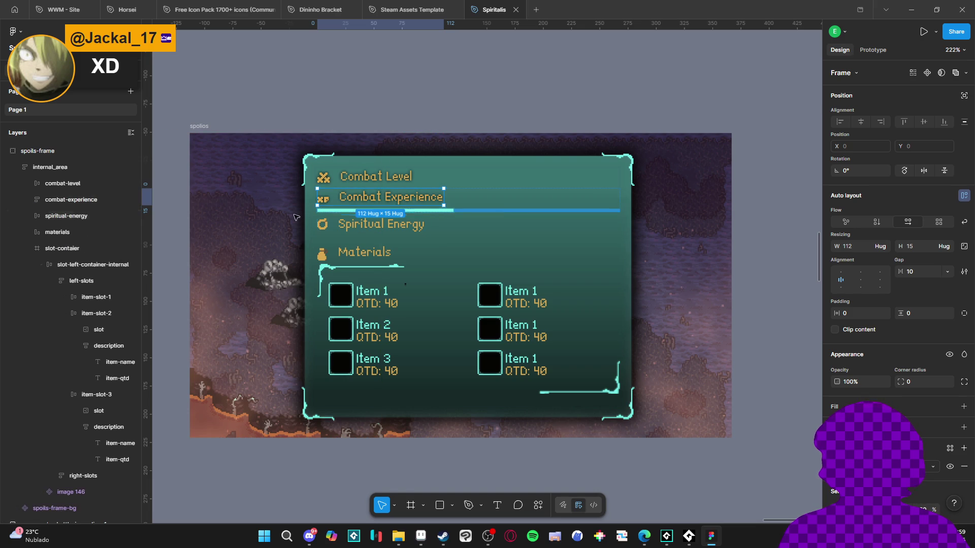
Step: Stretch the Materials row to 26 px, bottom-align its icon and label, then shrink it to 22 px
left_click(394, 226)
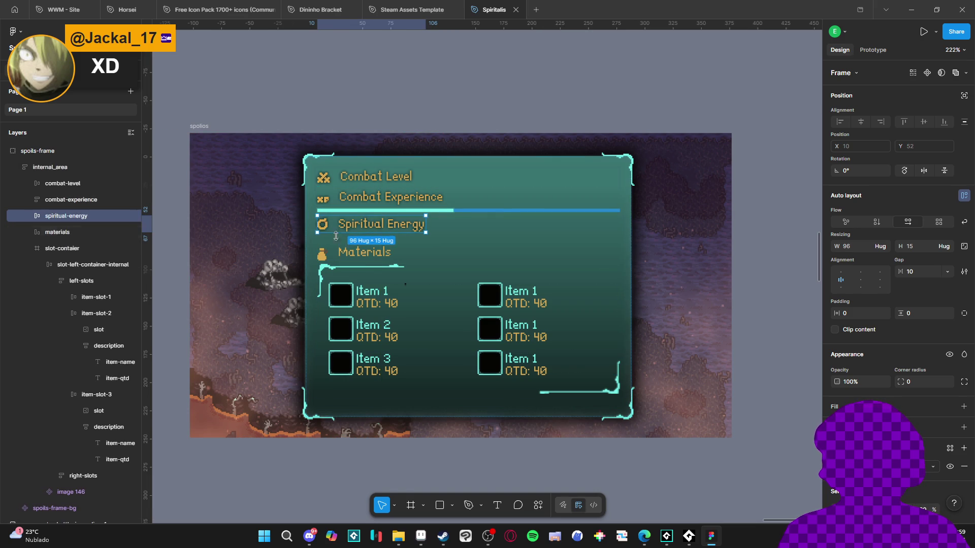
left_click(363, 260)
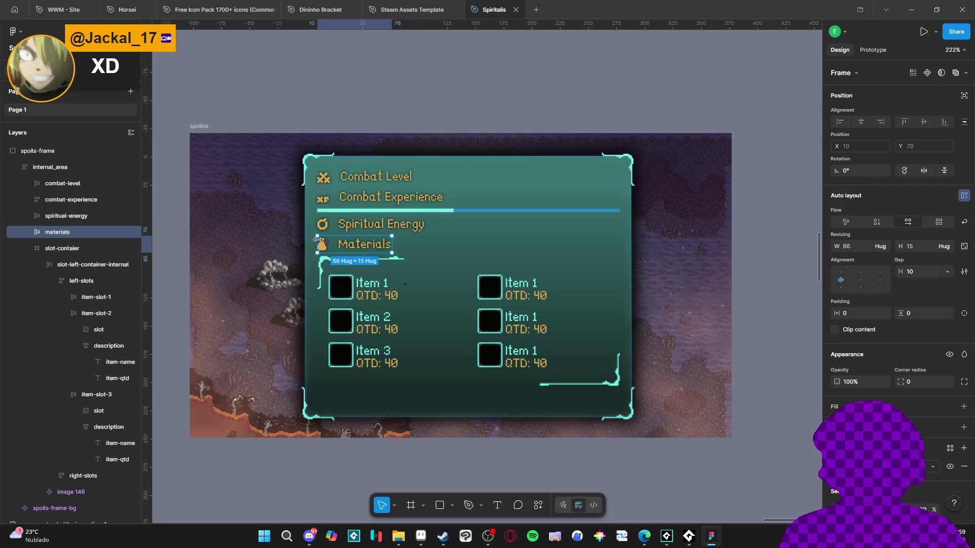
left_click_drag(358, 233, 364, 223)
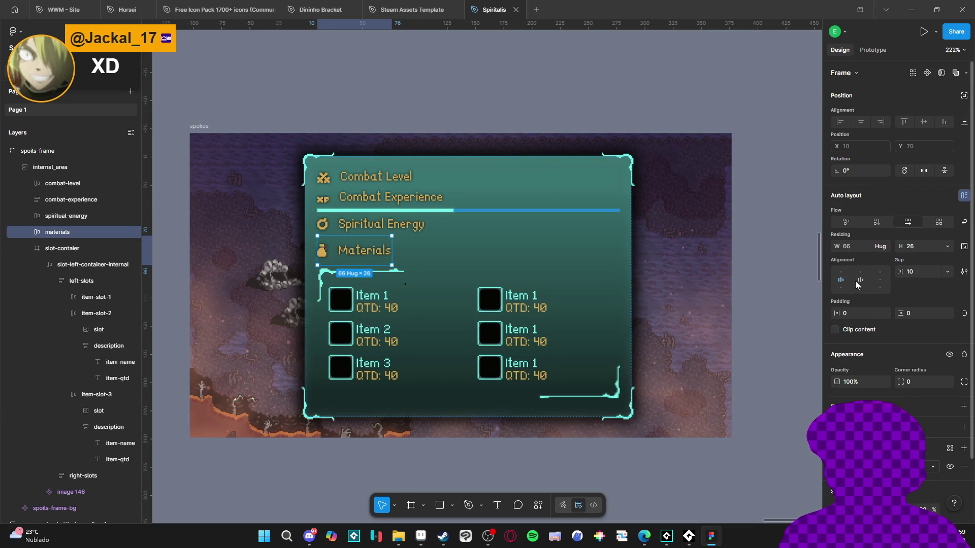
left_click(860, 288)
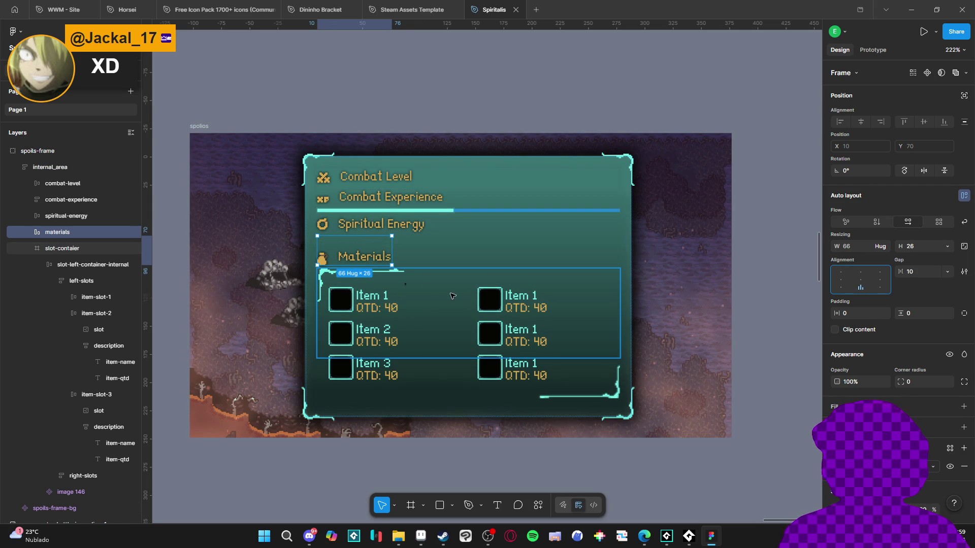
left_click_drag(387, 265, 387, 261)
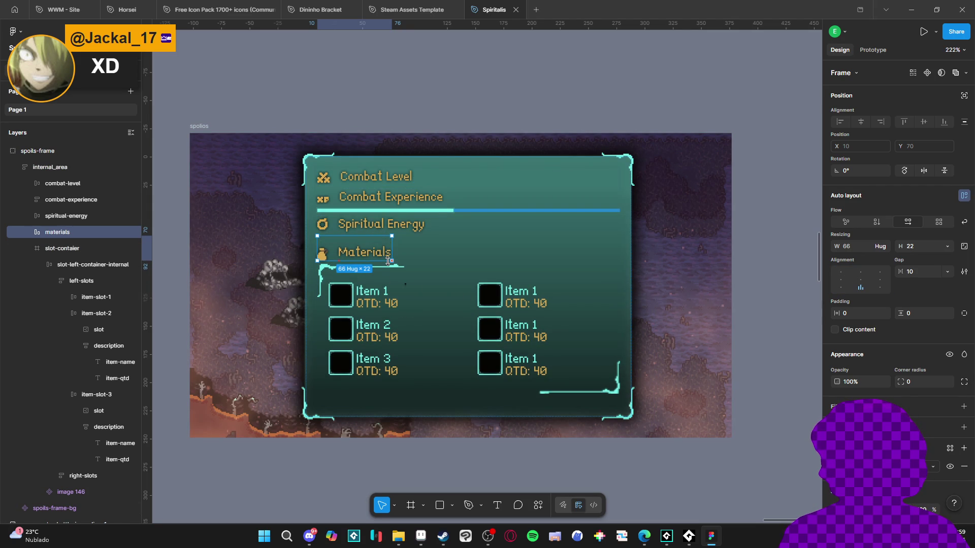
left_click(764, 337)
left_click(420, 535)
scroll(316, 211, "down", 6)
scroll(316, 210, "up", 1)
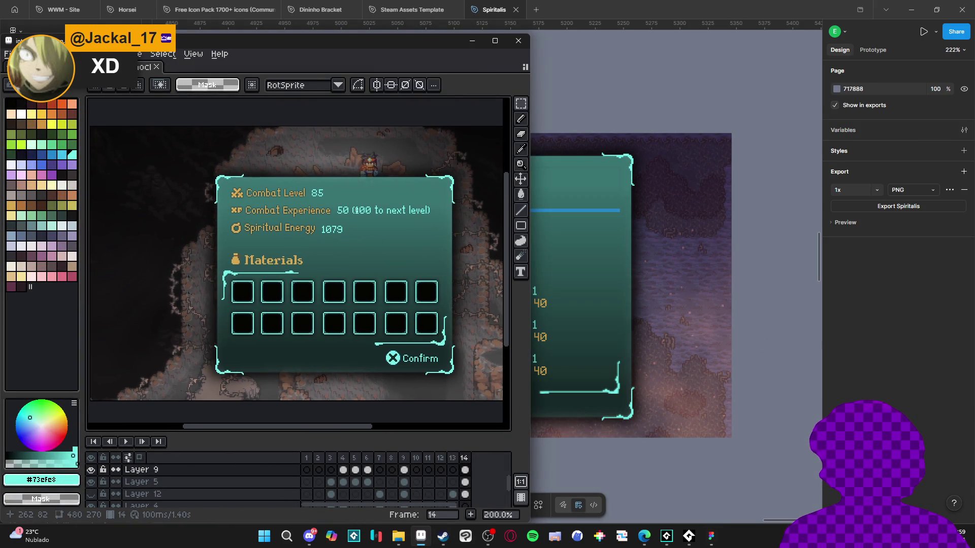
left_click(469, 44)
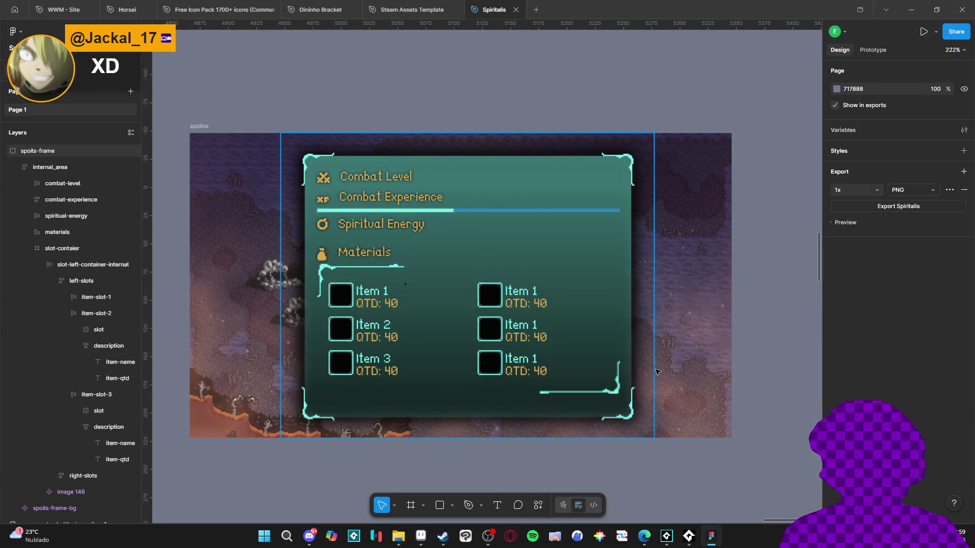
left_click(426, 538)
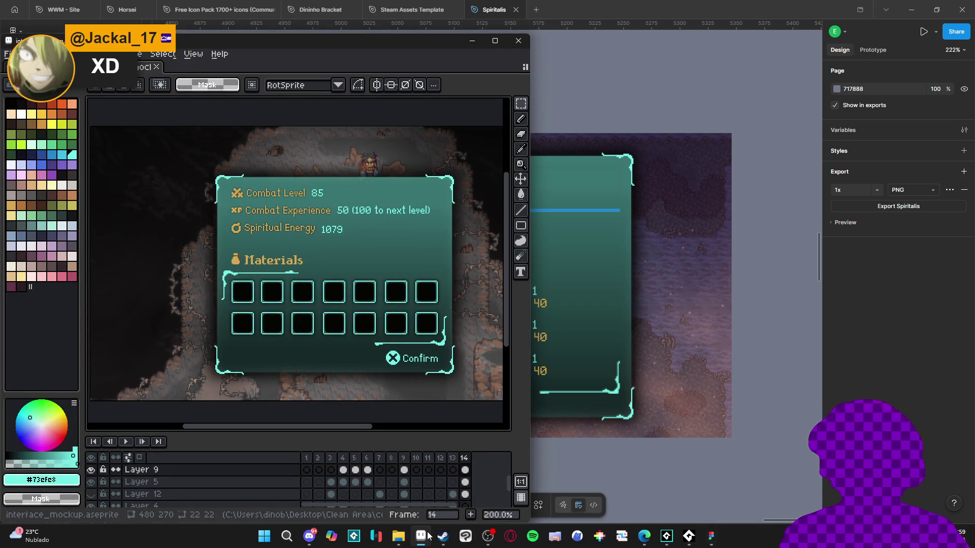
left_click(426, 538)
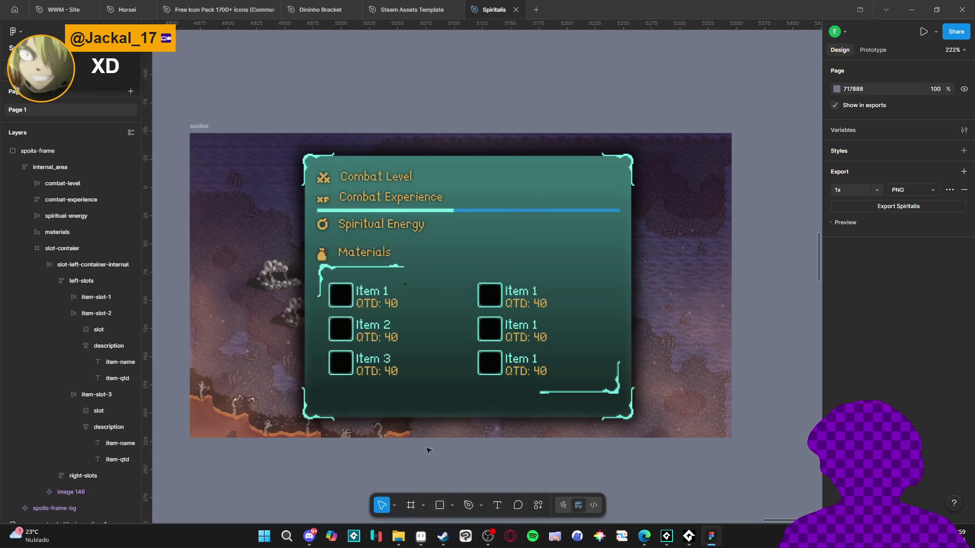
Step: Drill into the first item slot and select its item-name text to copy
left_click(364, 294)
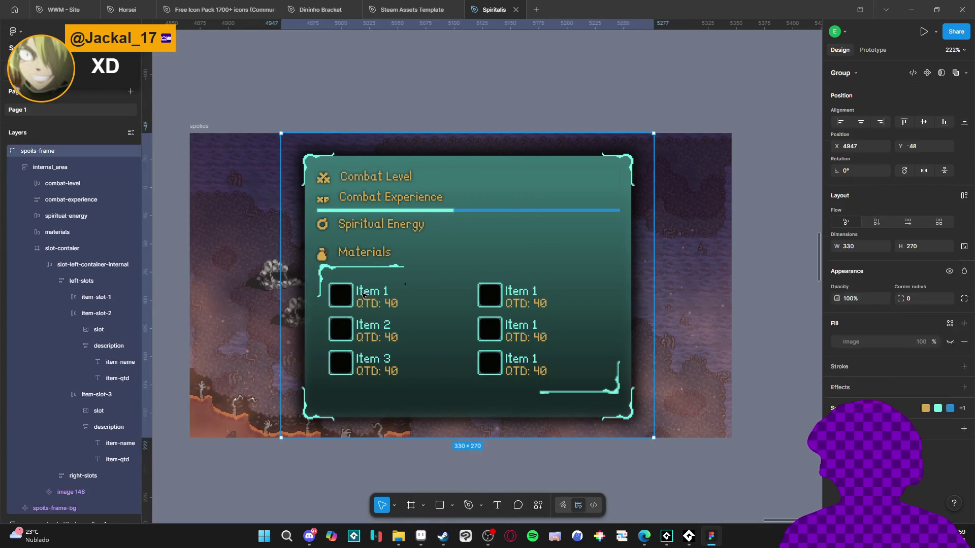
double_click(363, 295)
double_click(363, 295)
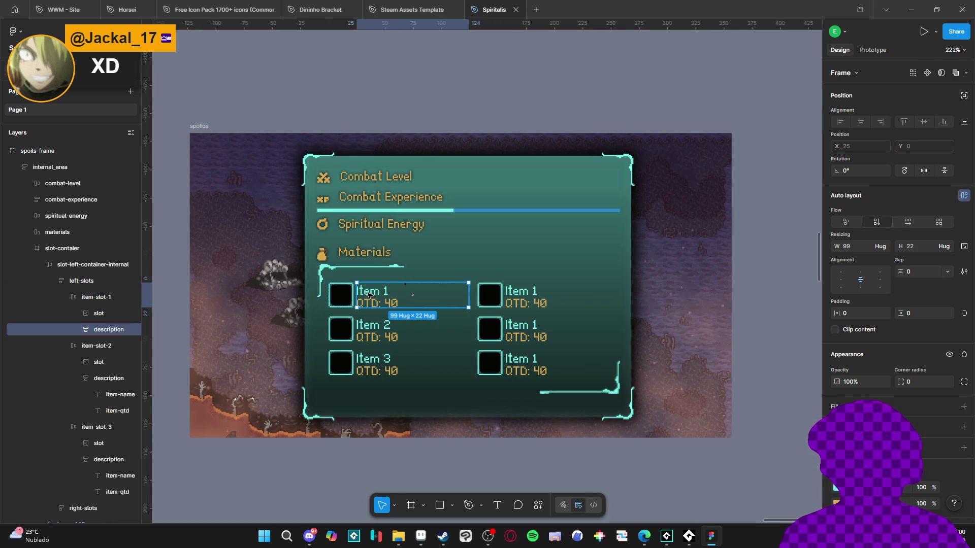
double_click(369, 295)
double_click(381, 292)
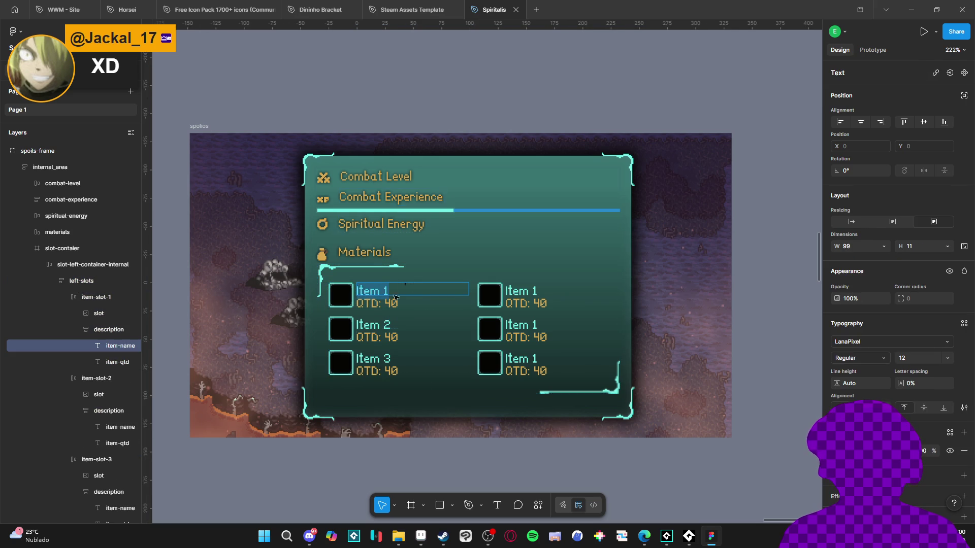
key("Tab")
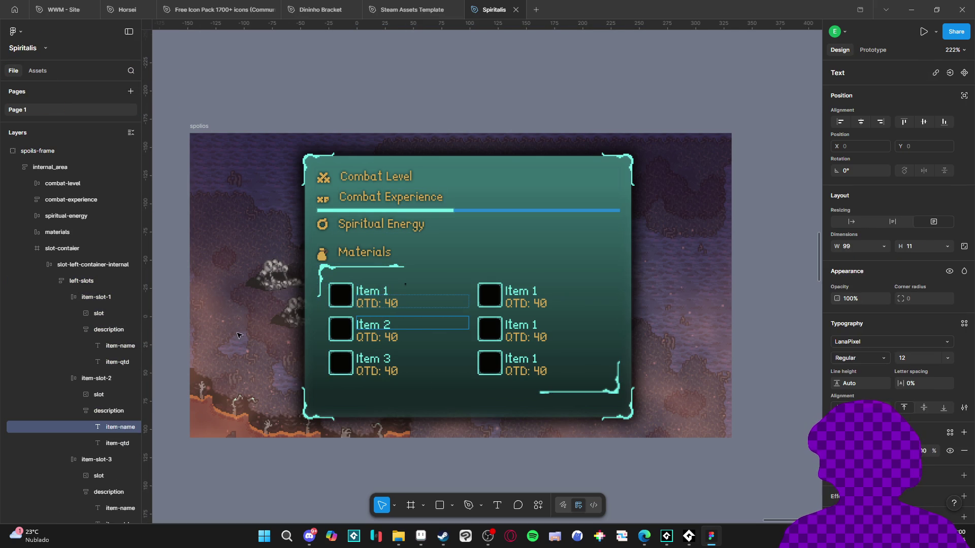
left_click(387, 291)
double_click(386, 291)
double_click(387, 291)
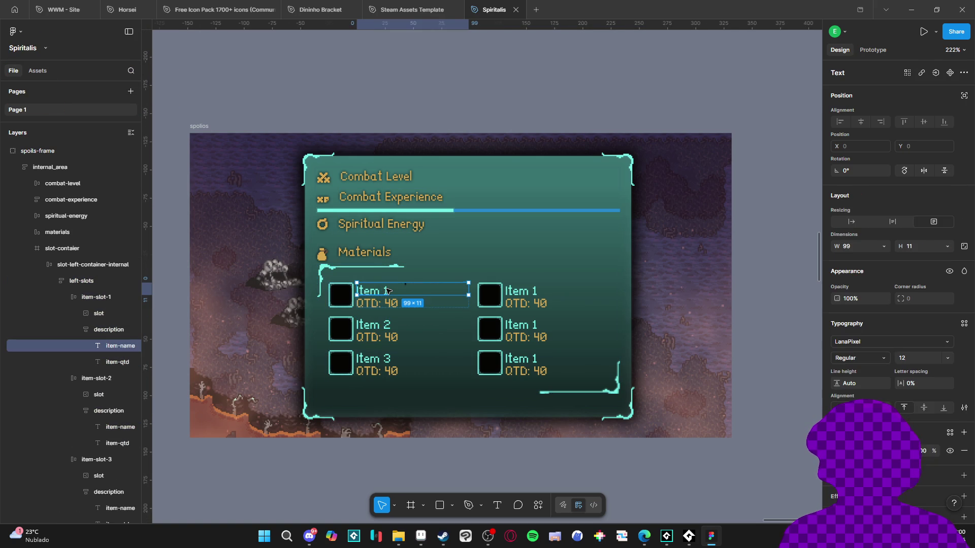
Step: Paste the item-name text into the combat-title group and change it to '50/100'
left_click(447, 200)
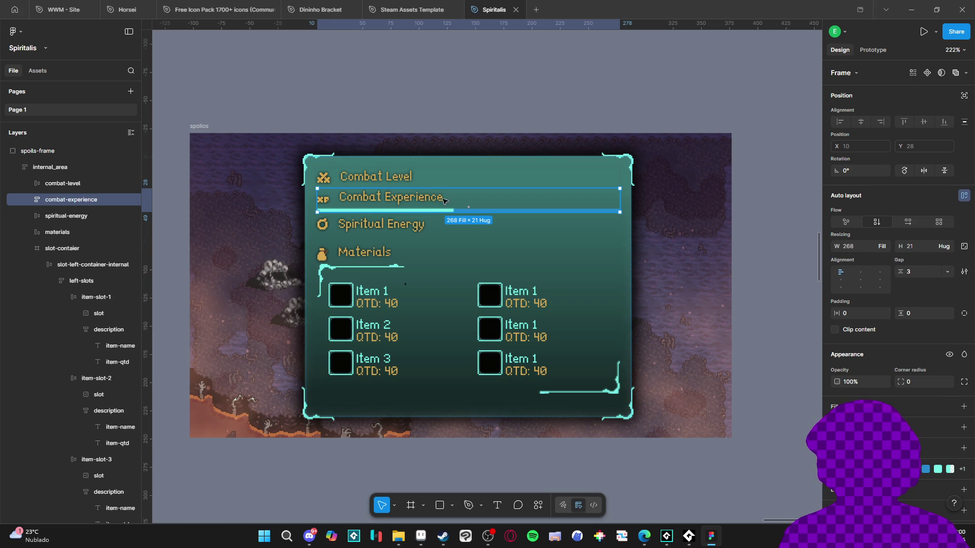
left_click(27, 200)
left_click(62, 215)
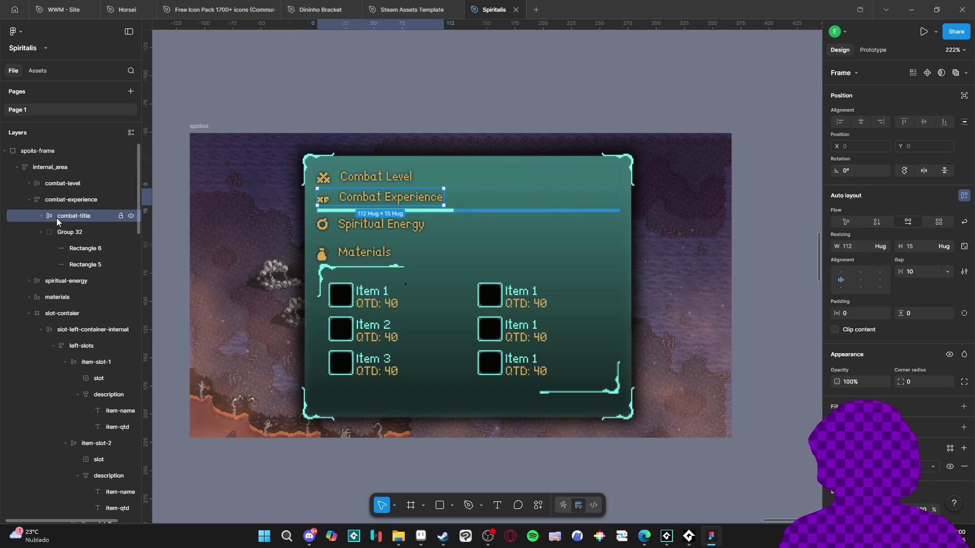
left_click(40, 215)
key("ctrl+v")
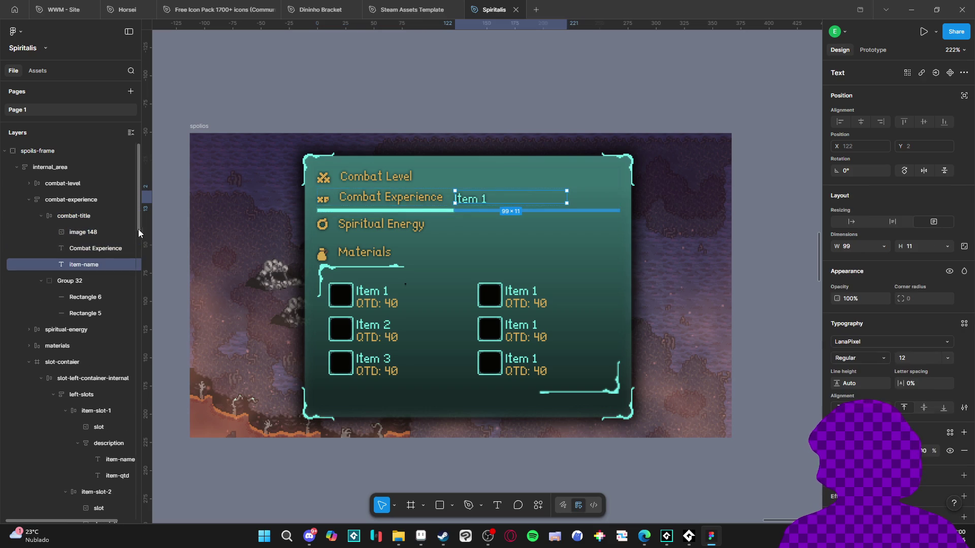
key("Return")
type("50/100")
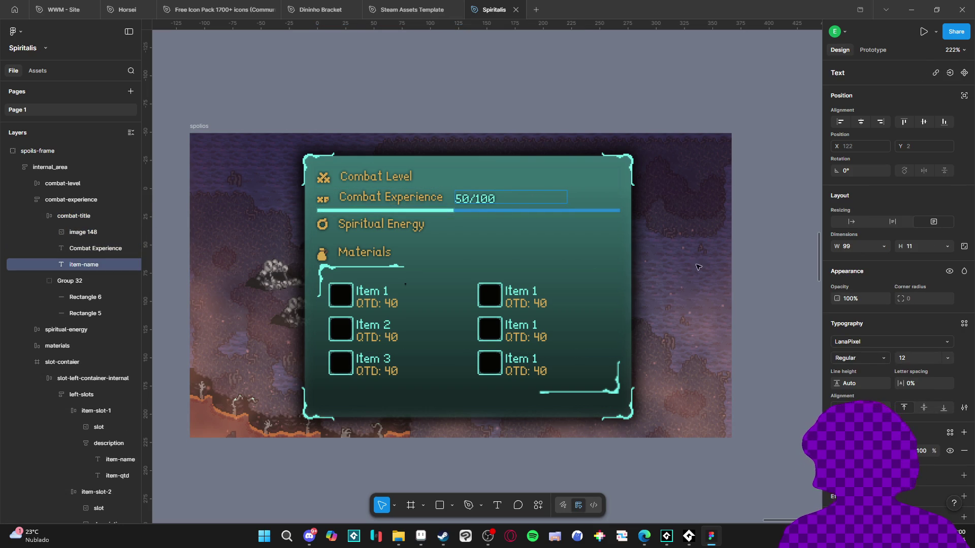
key("Escape")
key("Escape")
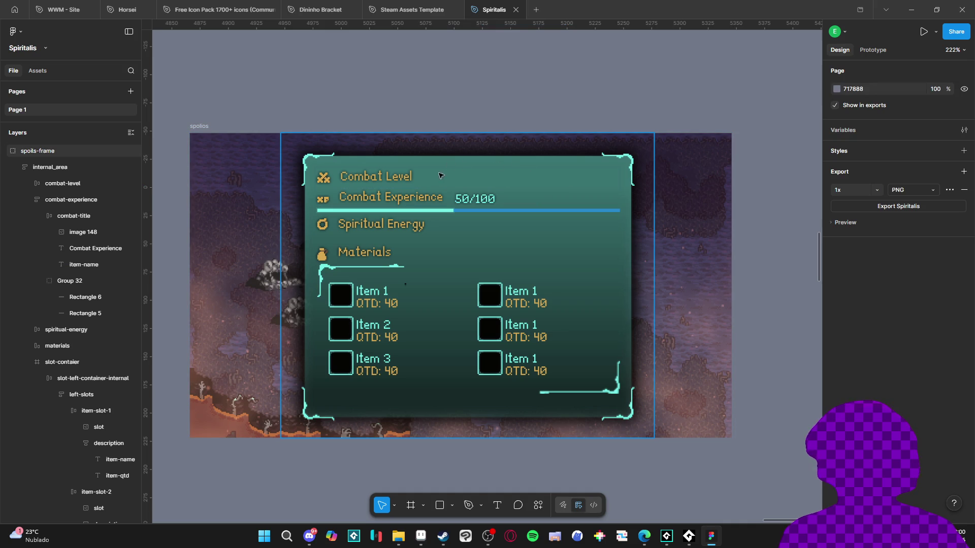
Step: Glance at the Aseprite reference mockup and return to Figma
left_click(425, 538)
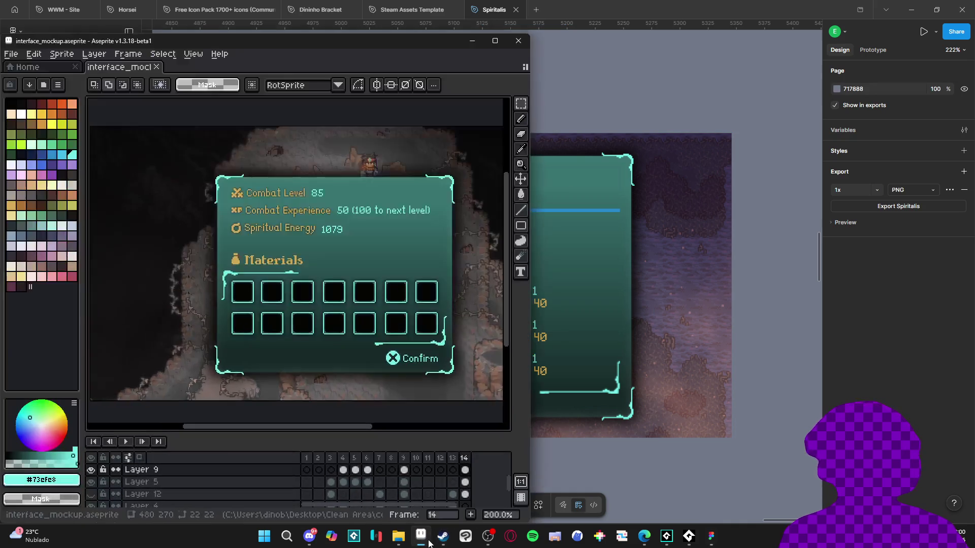
left_click(426, 538)
left_click(411, 176)
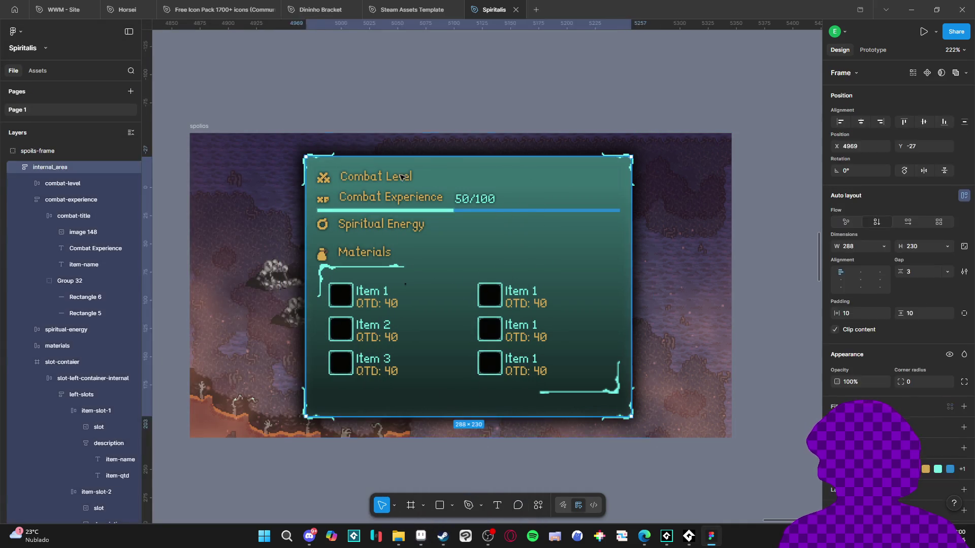
Step: Paste a value label beside Combat Level and set it to '5'
left_click(410, 177)
left_click(83, 185)
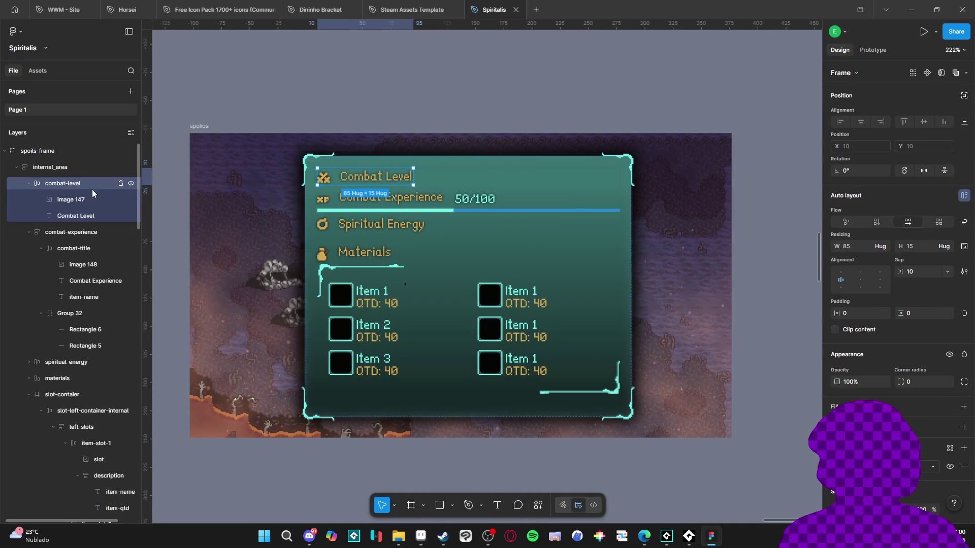
key("ctrl+v")
double_click(444, 179)
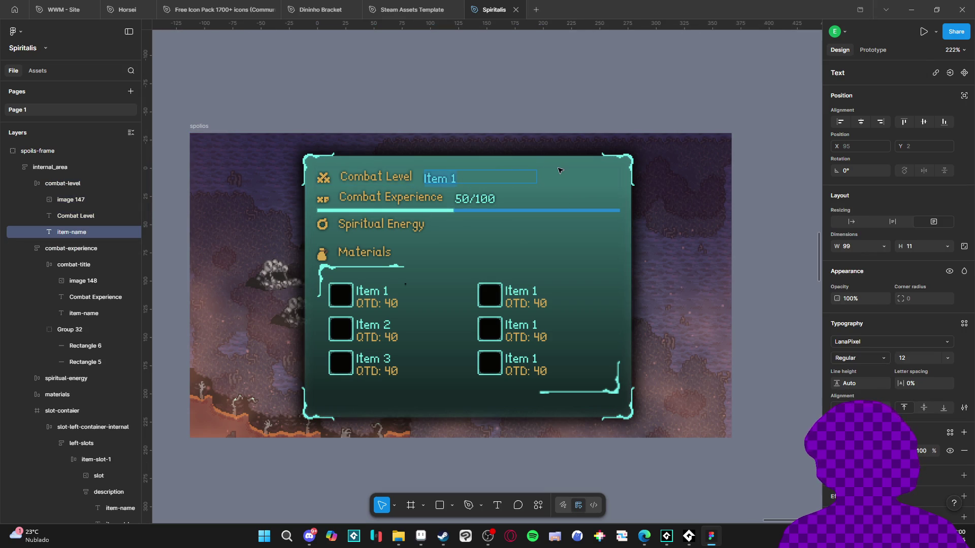
type("5")
key("Escape")
key("Escape")
Step: Compare with the Aseprite reference, then collapse the combat-experience and combat-level layer groups
key("alt+Tab")
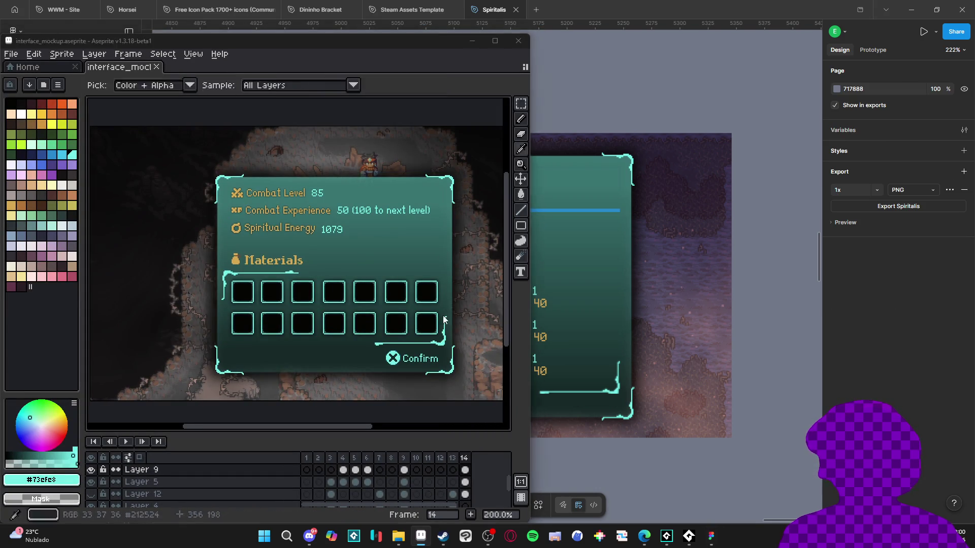
key("alt+Tab")
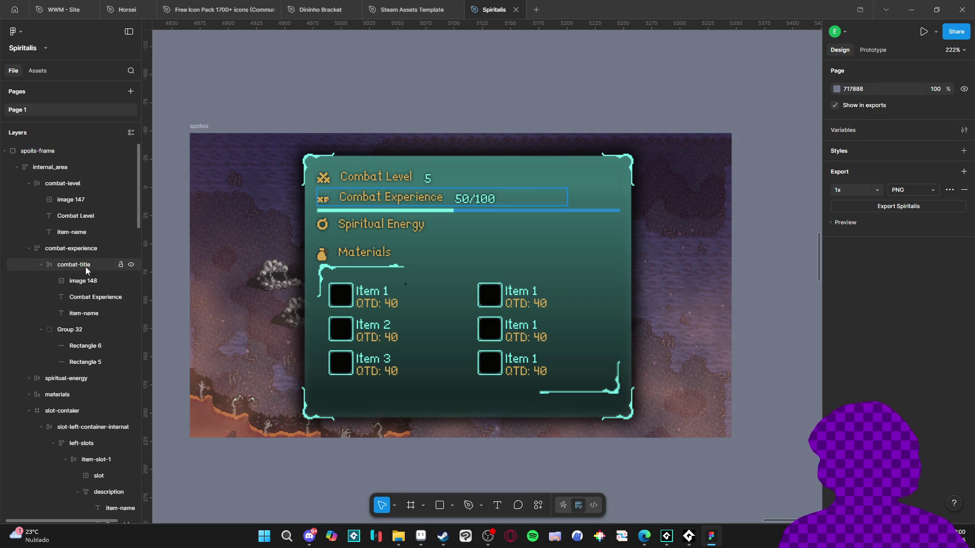
left_click(29, 248)
left_click(29, 183)
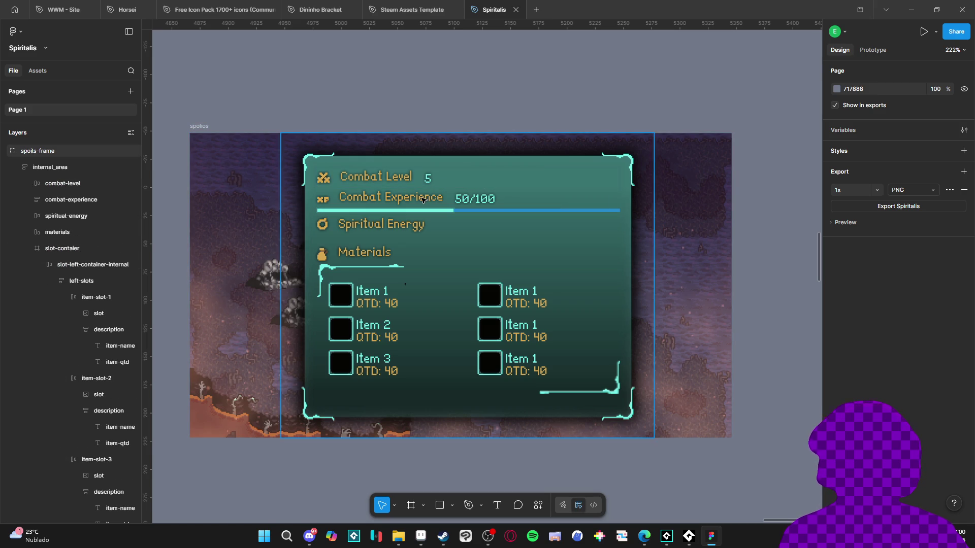
Step: Reorder the layers so Combat Experience sits below Spiritual Energy, then show the Aseprite reference
left_click(50, 167)
left_click(71, 200)
left_click_drag(81, 200, 82, 223)
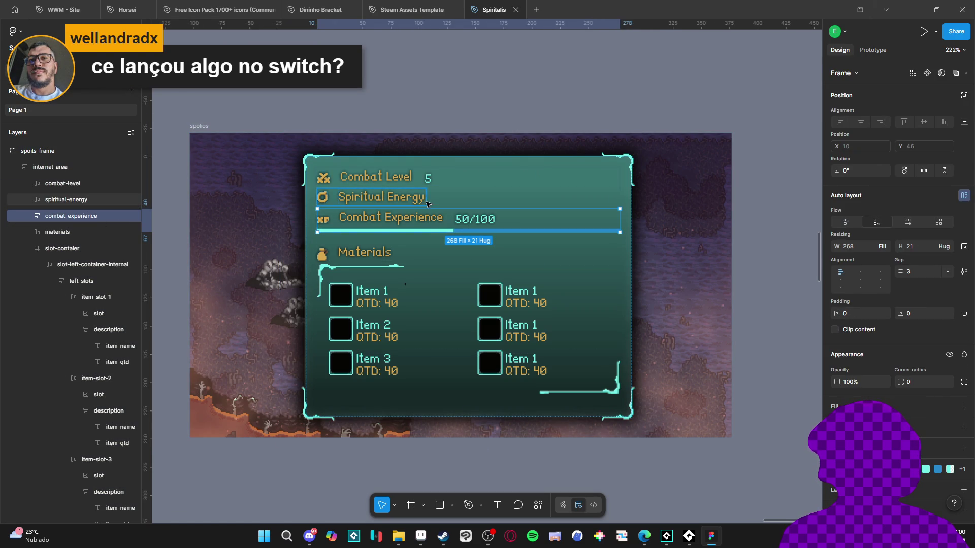
left_click_drag(65, 216, 71, 179)
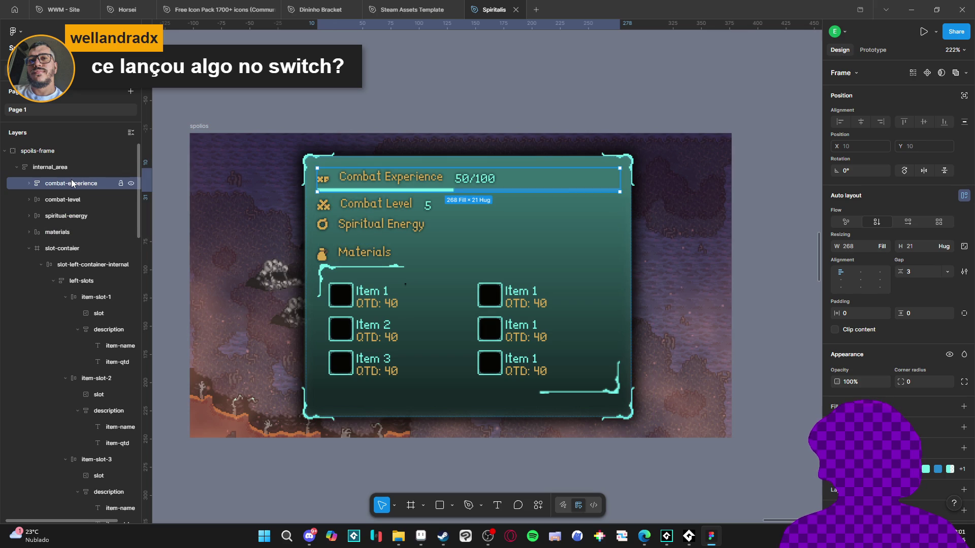
left_click_drag(83, 190, 84, 228)
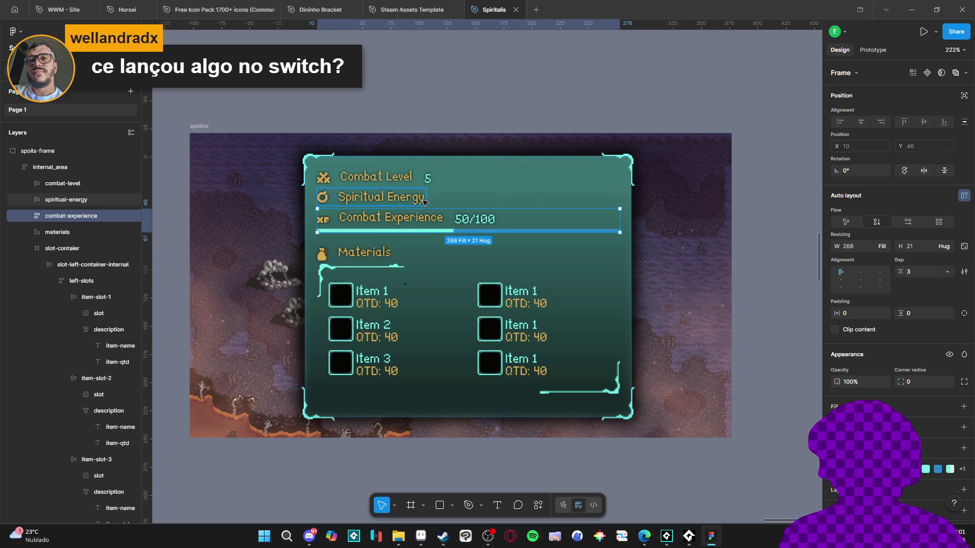
left_click(421, 542)
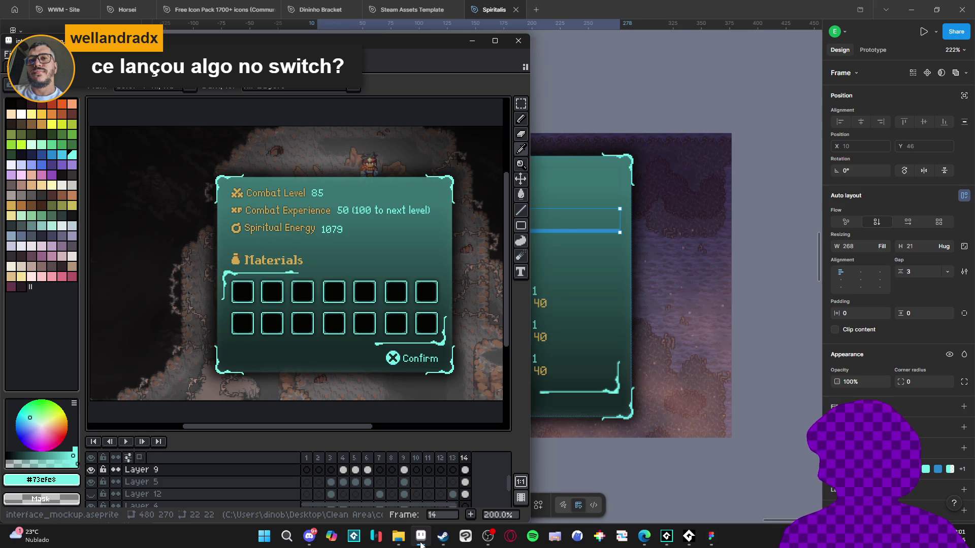
Step: Put Aseprite away and paste a value label into the Spiritual Energy row reading '85'
left_click(421, 542)
double_click(376, 201)
left_click(70, 202)
key("ctrl+v")
key("Return")
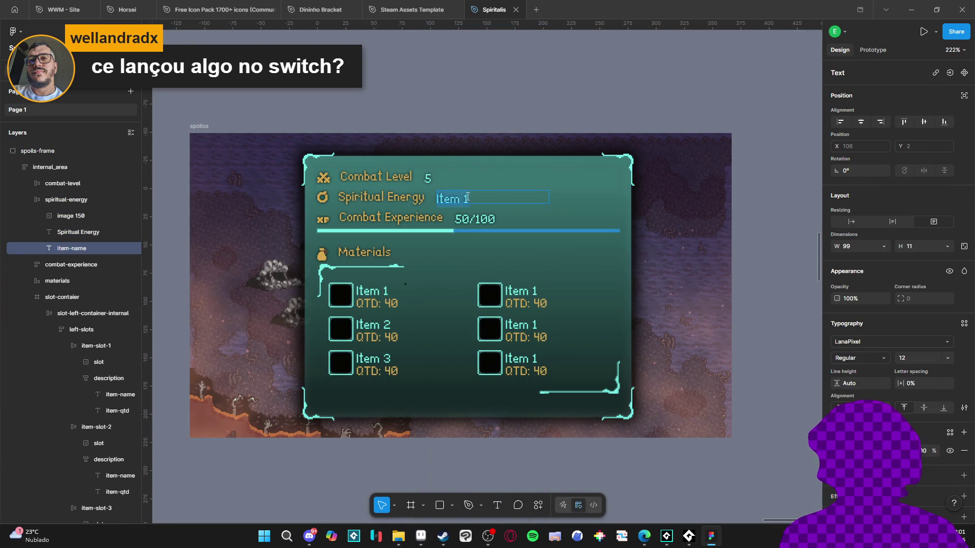
type("85")
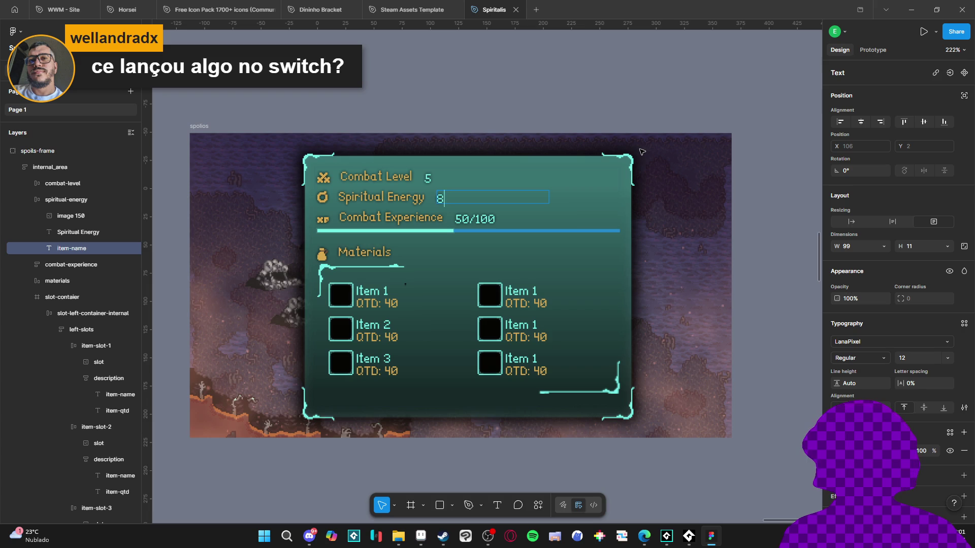
key("Escape")
left_click(641, 475)
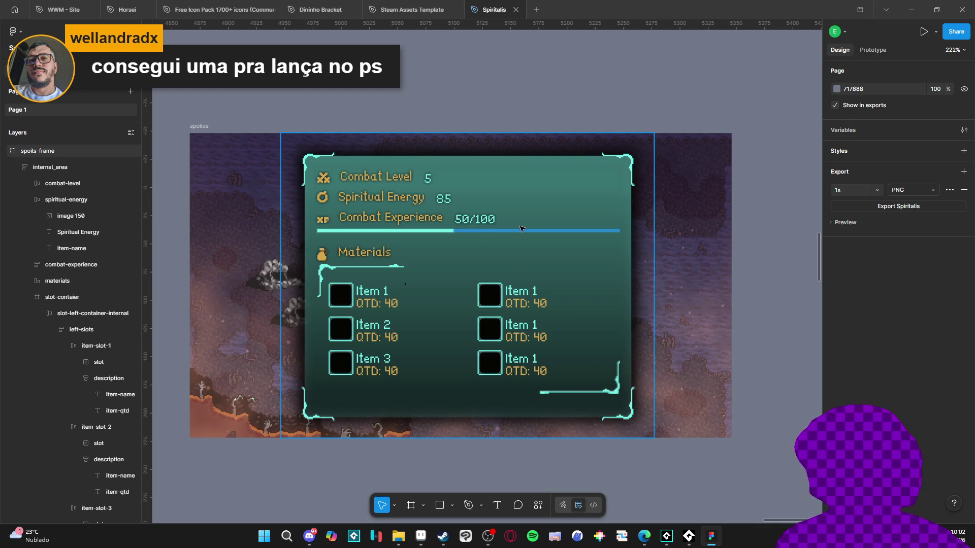
Step: Make the Combat Experience row 26 px tall, trying then undoing bottom alignment
left_click(489, 223)
left_click(488, 222)
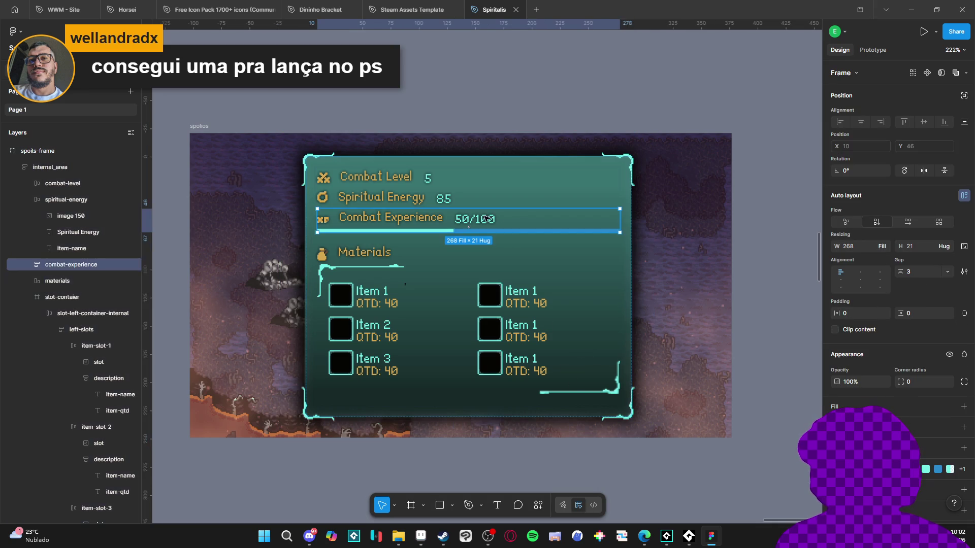
left_click_drag(488, 208, 499, 201)
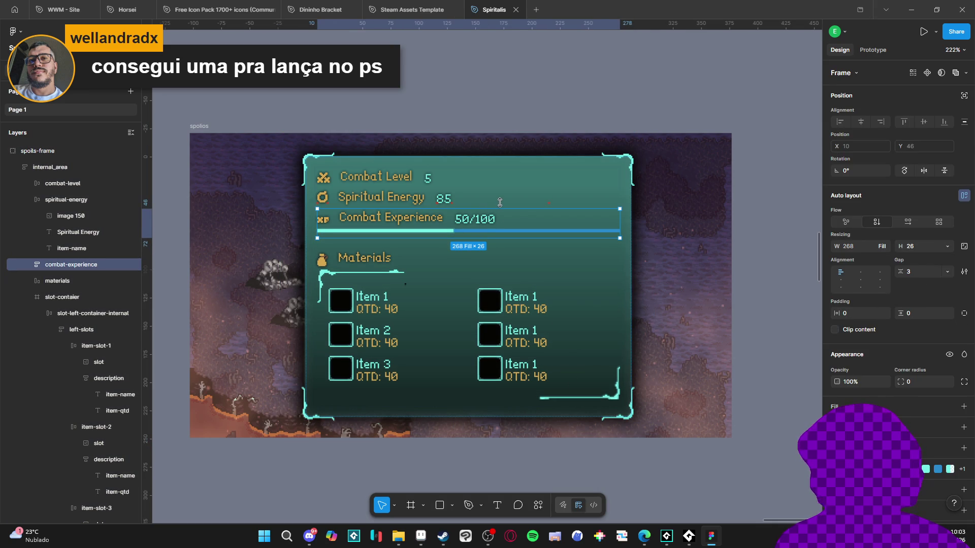
left_click(840, 287)
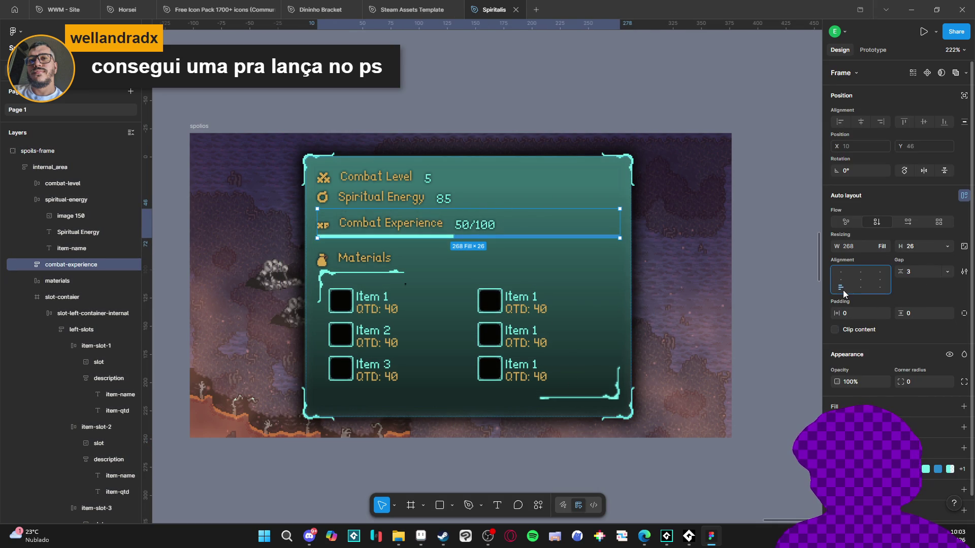
left_click(676, 454)
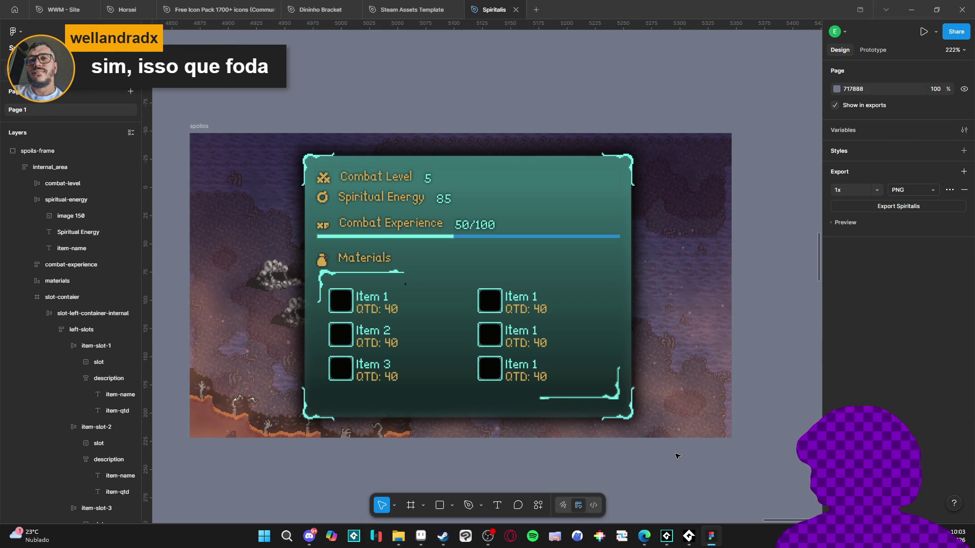
key("ctrl+z")
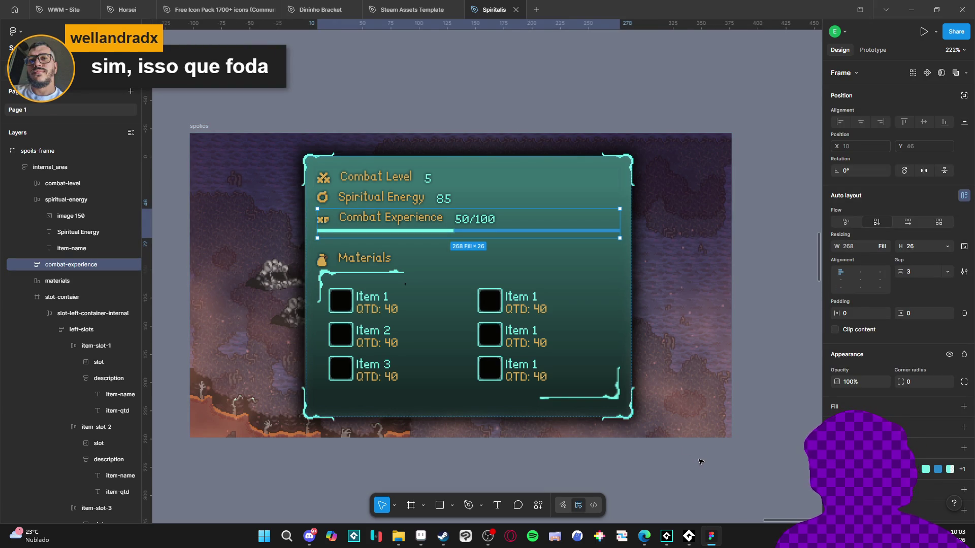
left_click(699, 482)
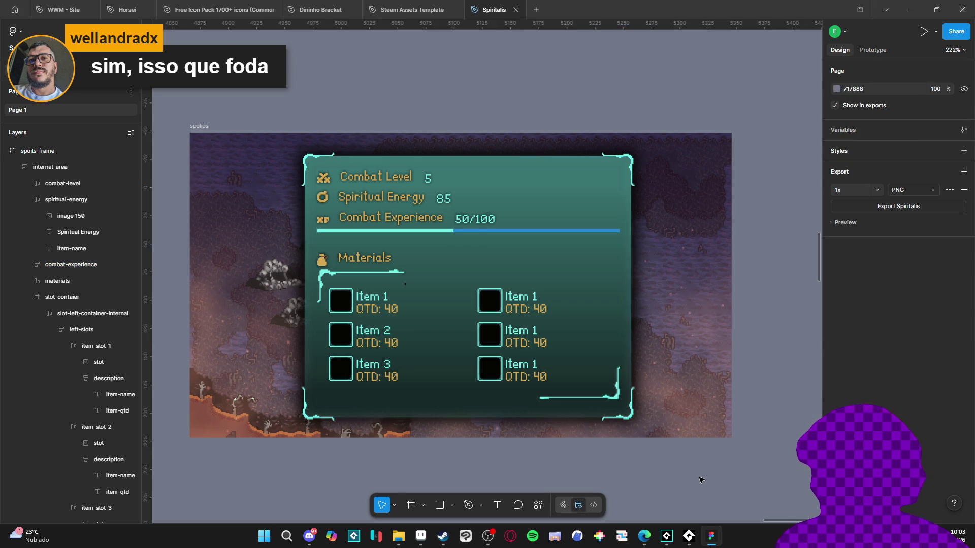
double_click(510, 231)
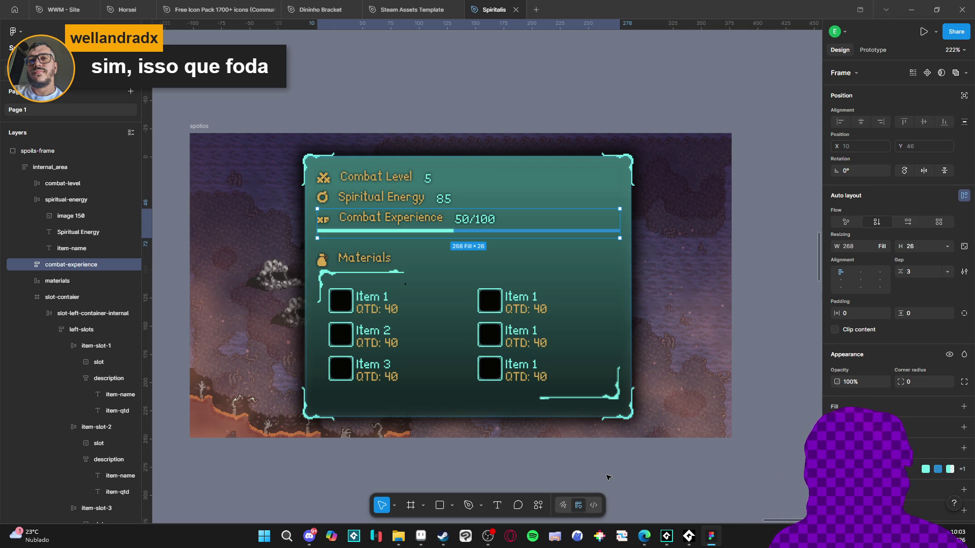
left_click(643, 536)
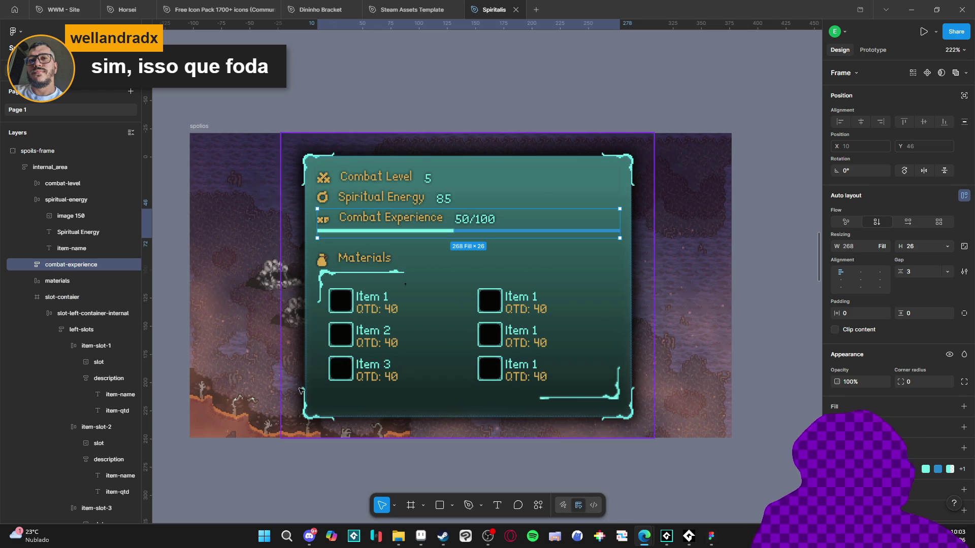
left_click(62, 297)
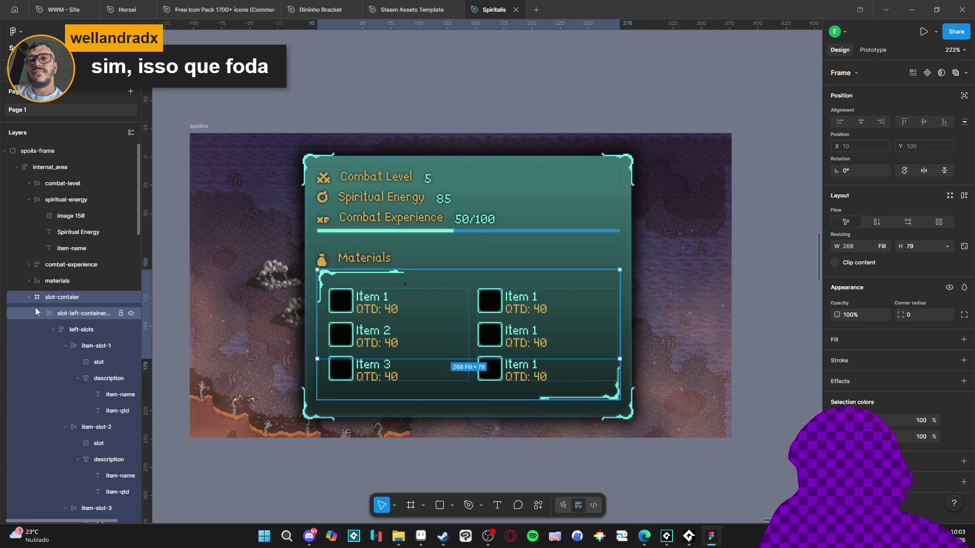
Step: Stretch the slot container to 115 px tall and scroll down to view the restyled panel
left_click_drag(513, 359, 531, 399)
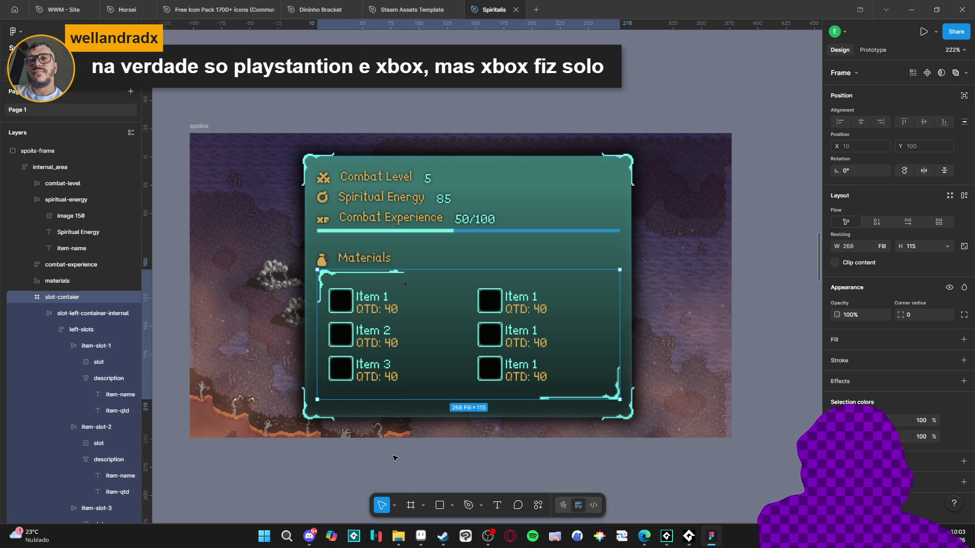
left_click(316, 453)
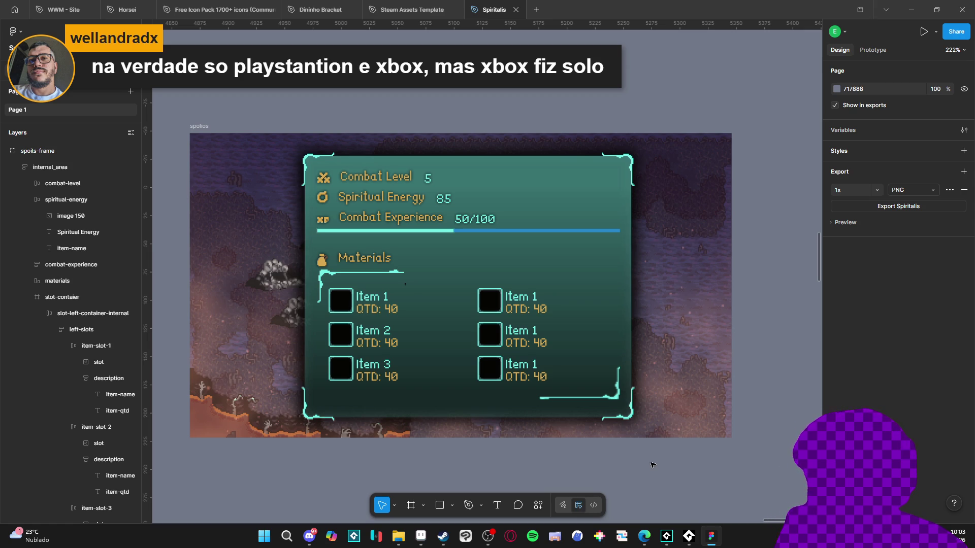
scroll(684, 474, "down", 5)
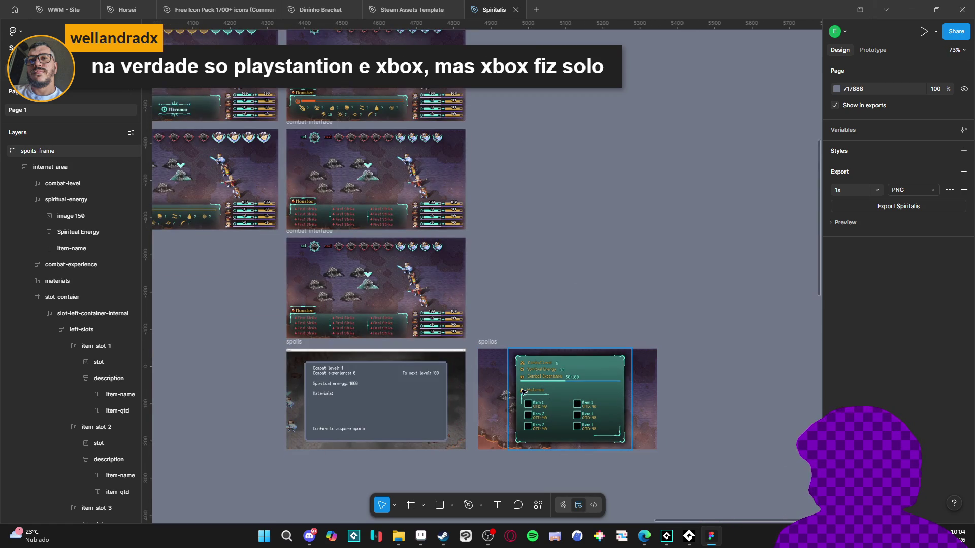
Step: Zoom and pan the canvas to compare the new spoils panel with the old grey spoils frame
scroll(546, 417, "up", 5)
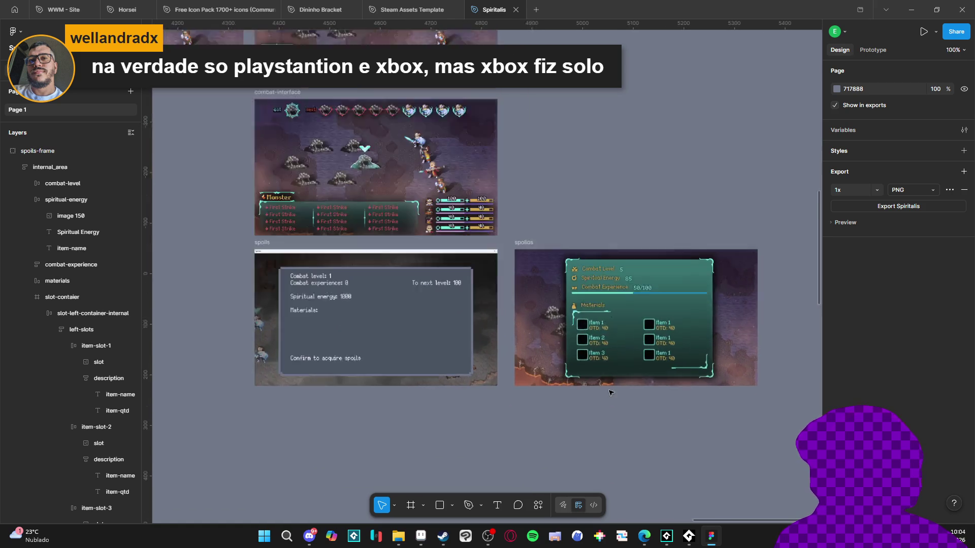
mouse_move(611, 394)
left_mouse_down()
mouse_move(631, 403)
mouse_move(564, 391)
mouse_move(628, 398)
mouse_move(505, 406)
mouse_move(590, 400)
mouse_move(538, 404)
left_mouse_up()
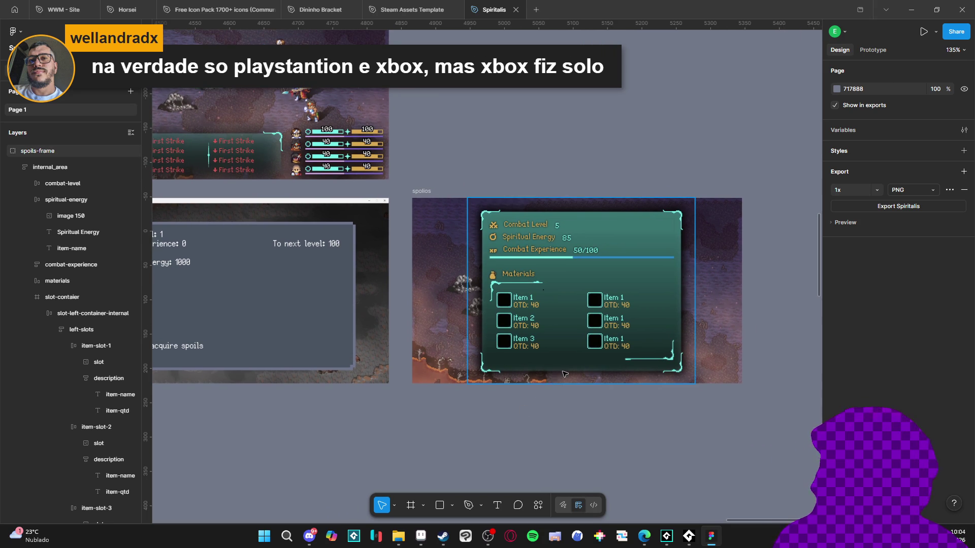
scroll(443, 400, "up", 5)
scroll(443, 399, "down", 2)
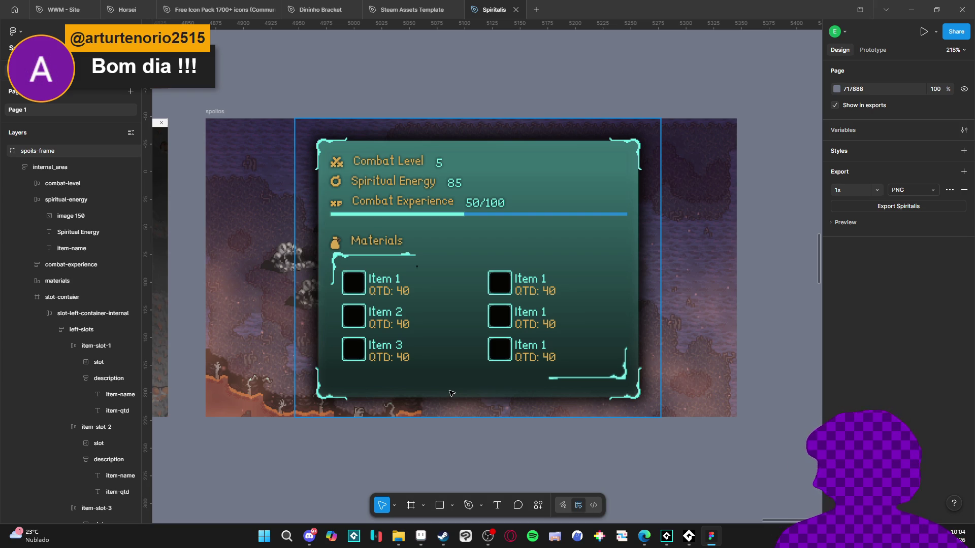
left_click(387, 430)
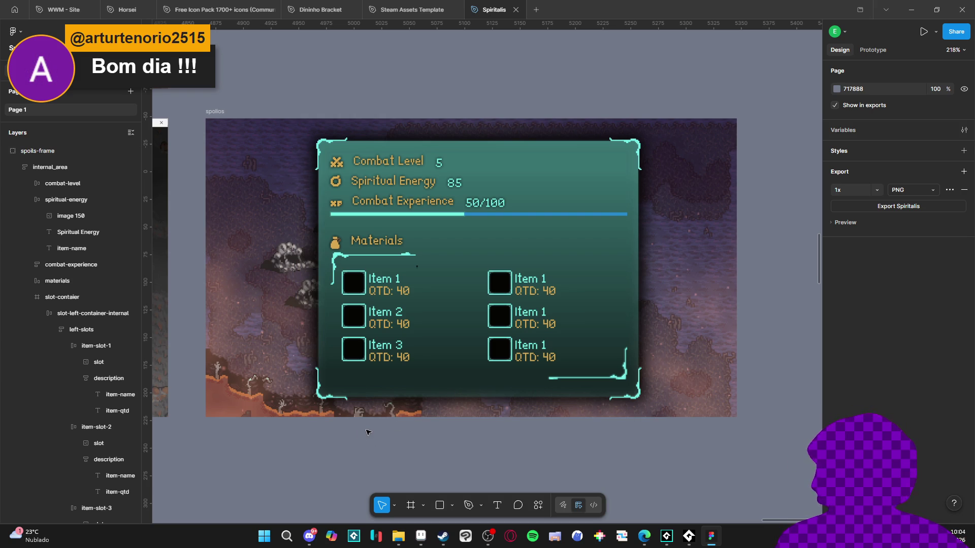
scroll(394, 431, "down", 5)
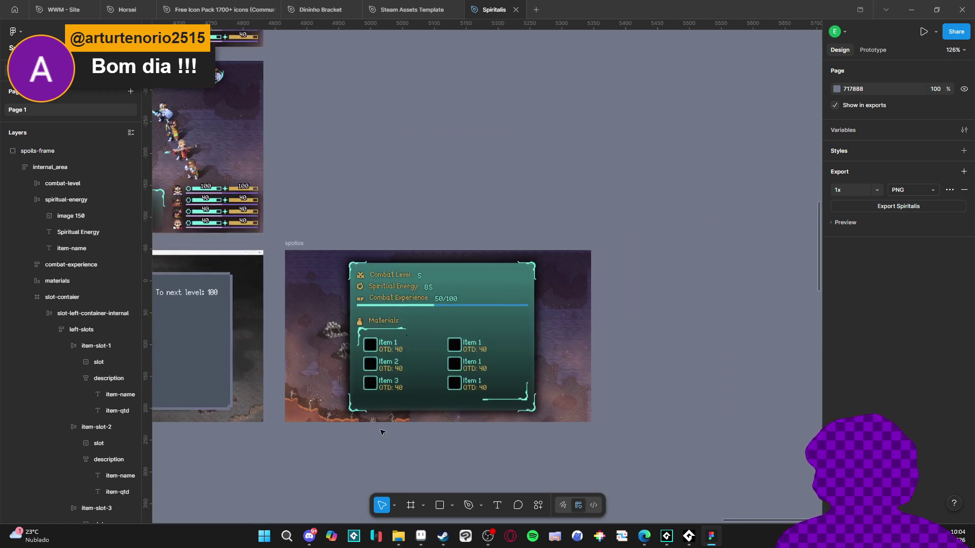
scroll(398, 411, "left", 3)
scroll(492, 401, "up", 5)
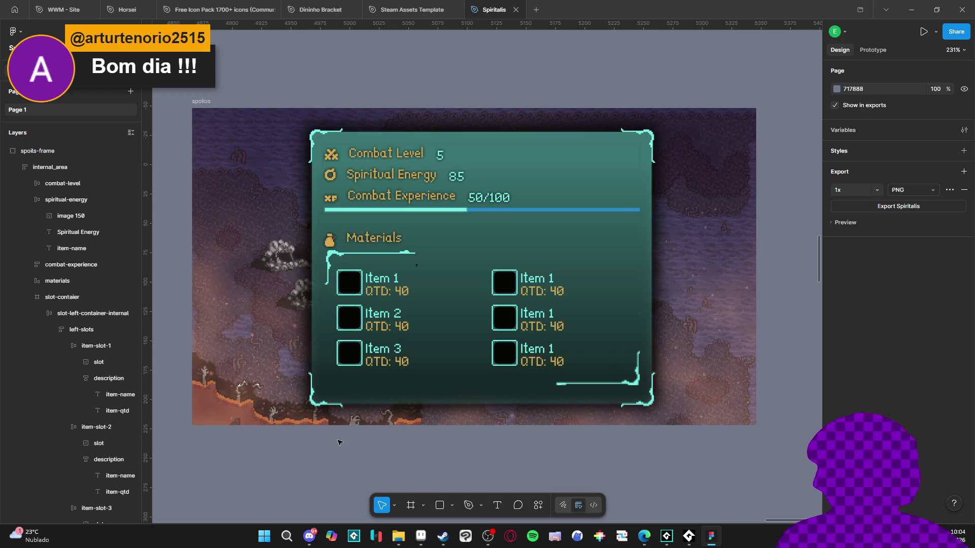
Step: Snip a screenshot of the region around the new spoils panel
key("super+shift+s")
mouse_move(175, 77)
left_mouse_down()
mouse_move(804, 440)
mouse_move(776, 447)
left_mouse_up()
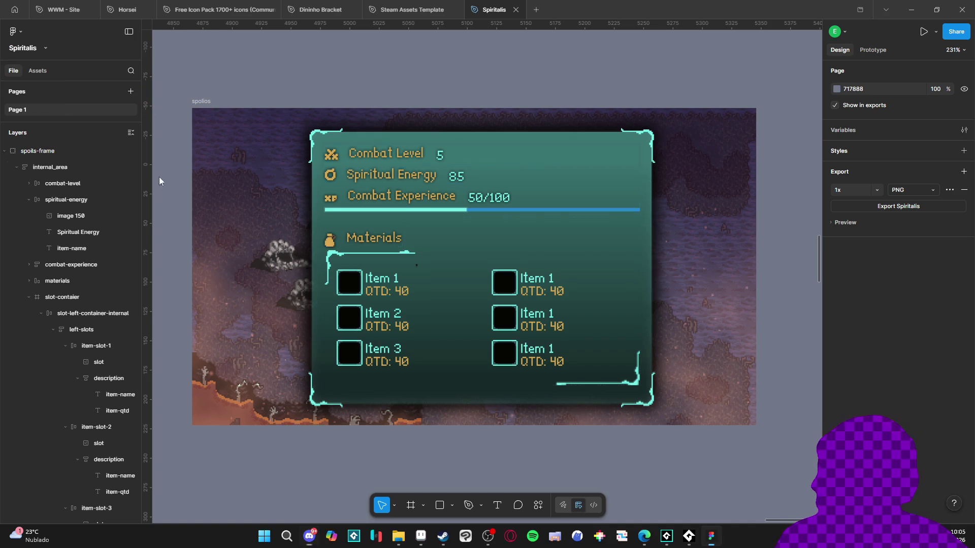
left_click(420, 537)
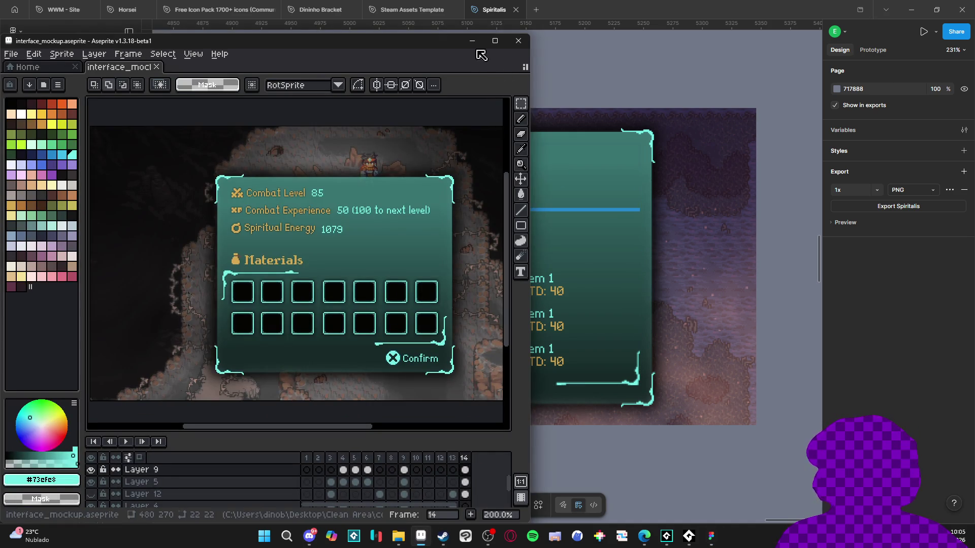
Step: Zoom into the Crafting frame and select its Reset button row
left_click(421, 537)
scroll(511, 297, "down", 5)
scroll(511, 297, "up", 3)
scroll(511, 297, "left", 4)
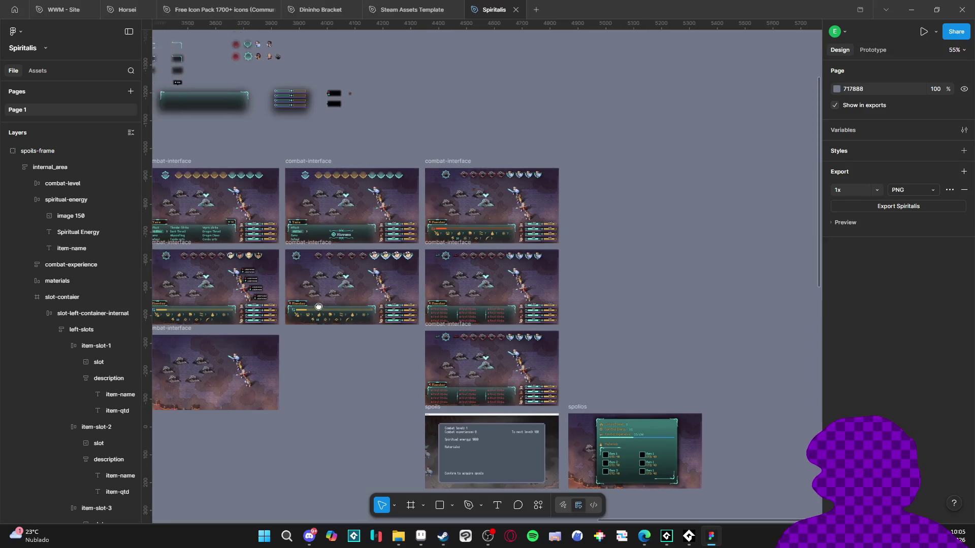
scroll(344, 277, "up", 1)
mouse_move(386, 272)
left_mouse_down()
mouse_move(506, 291)
mouse_move(601, 251)
left_mouse_up()
scroll(415, 315, "up", 3)
scroll(416, 315, "right", 3)
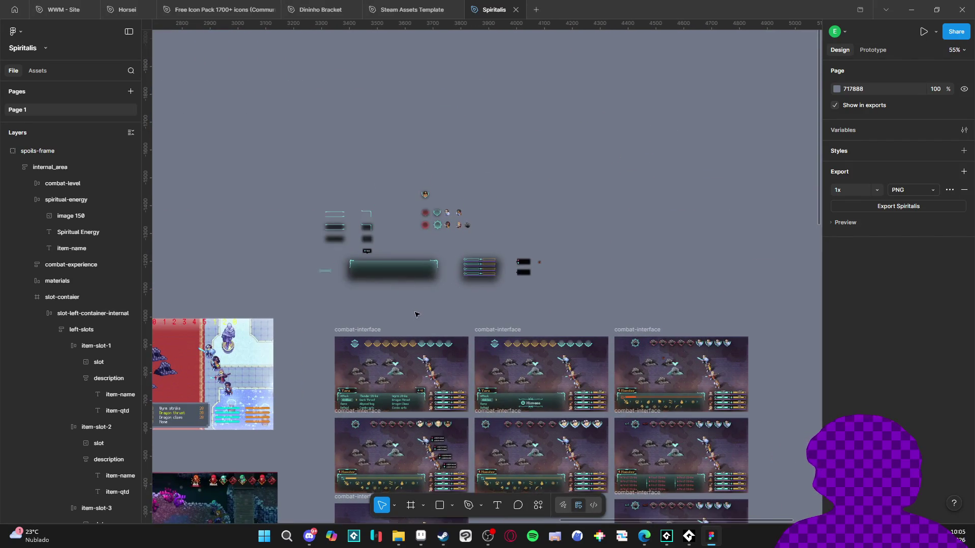
scroll(399, 327, "down", 5)
scroll(446, 269, "up", 2)
scroll(445, 270, "up", 10)
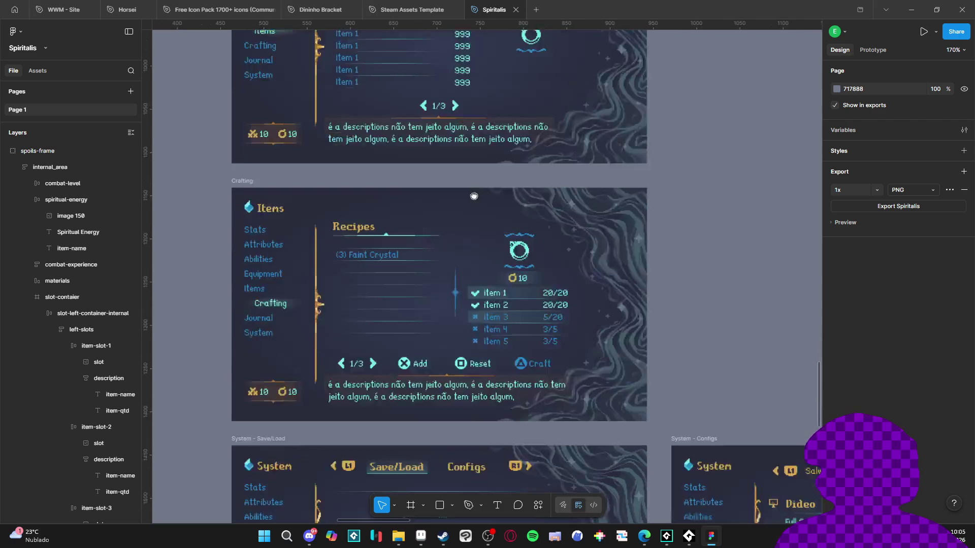
scroll(439, 232, "up", 5)
left_click(537, 222, "ctrl")
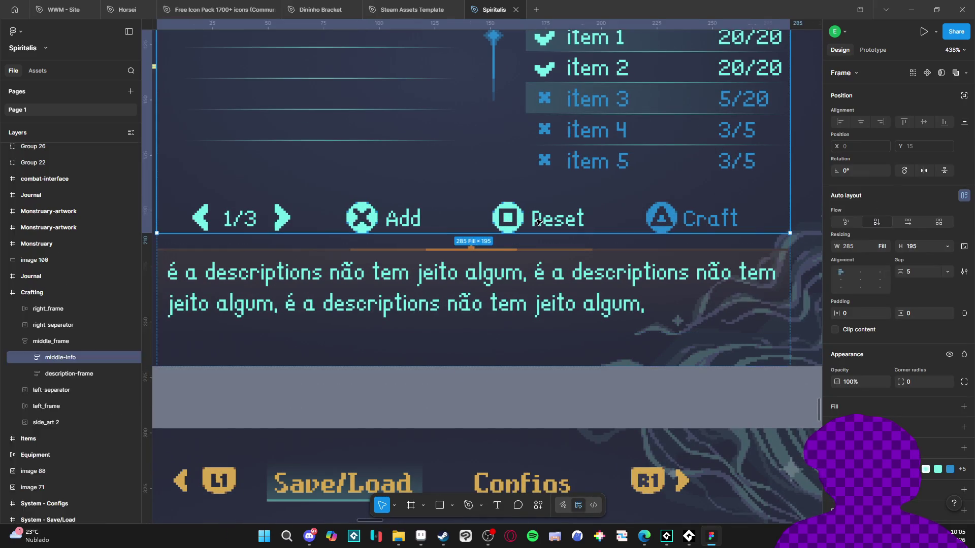
Step: Navigate back to the spolios frame holding the spoils panel
scroll(537, 222, "down", 10)
scroll(472, 289, "up", 5)
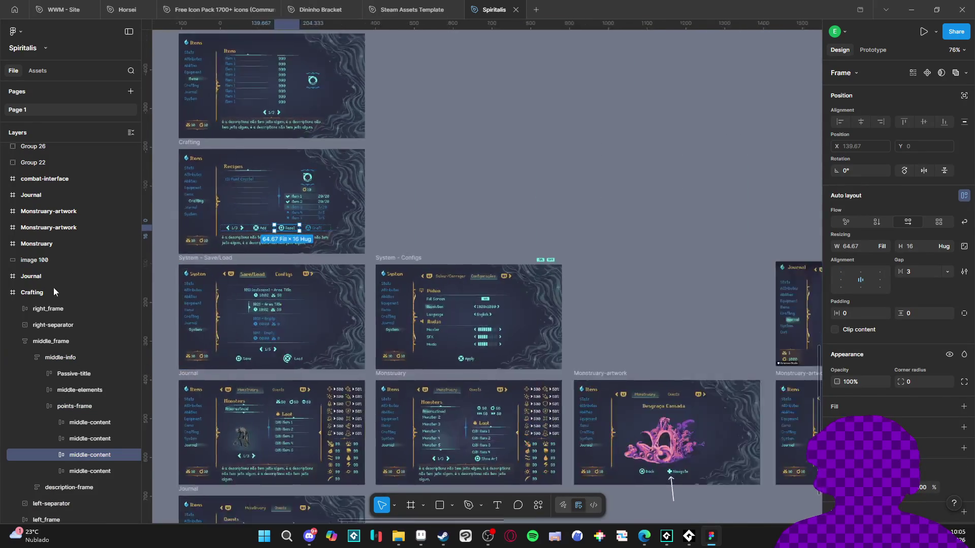
scroll(472, 289, "right", 10)
scroll(426, 291, "down", 3)
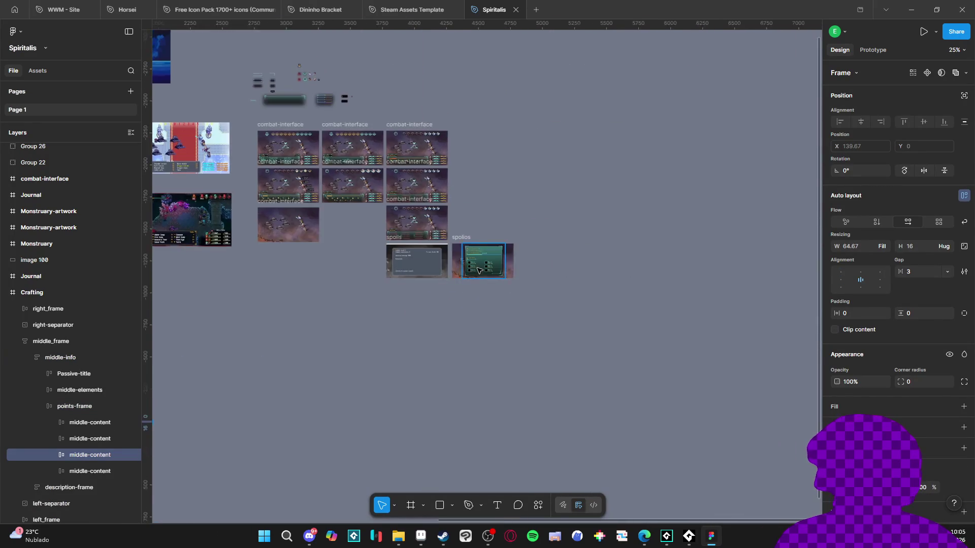
scroll(477, 265, "up", 6)
scroll(490, 277, "up", 4)
Step: Paste the copied Reset button row beneath the materials slot-contaier
left_click(490, 276)
left_click(490, 276)
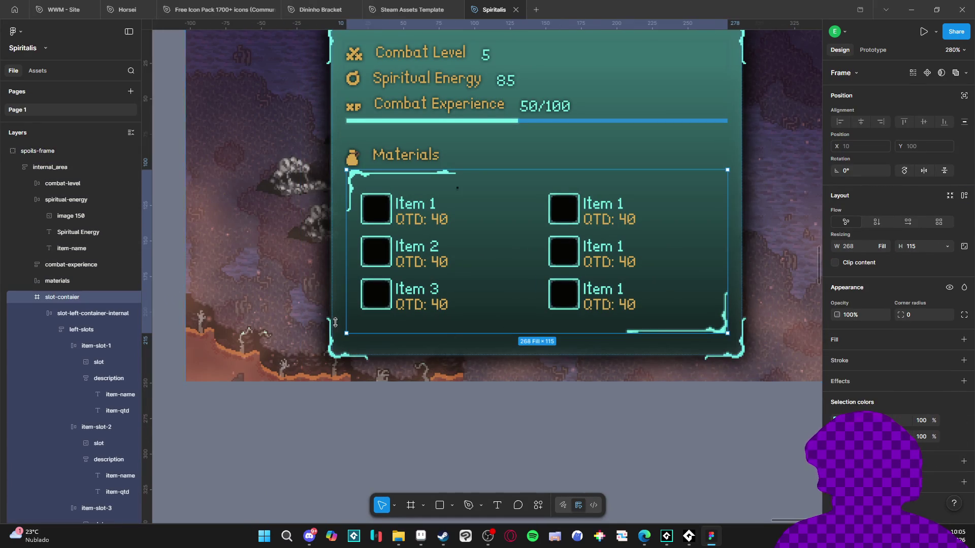
left_click(29, 295)
left_click(57, 283)
left_click(61, 302)
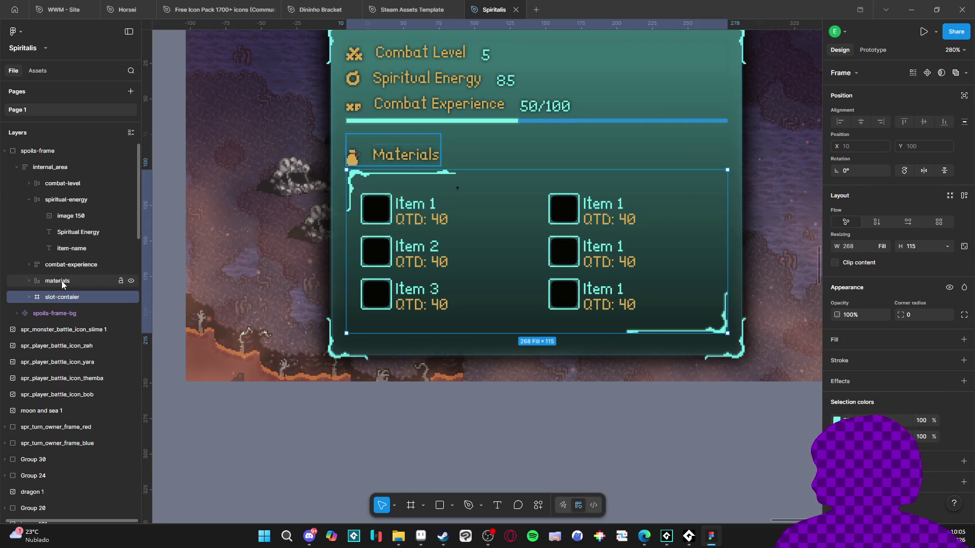
left_click(28, 200)
left_click(54, 166)
key("ctrl+v")
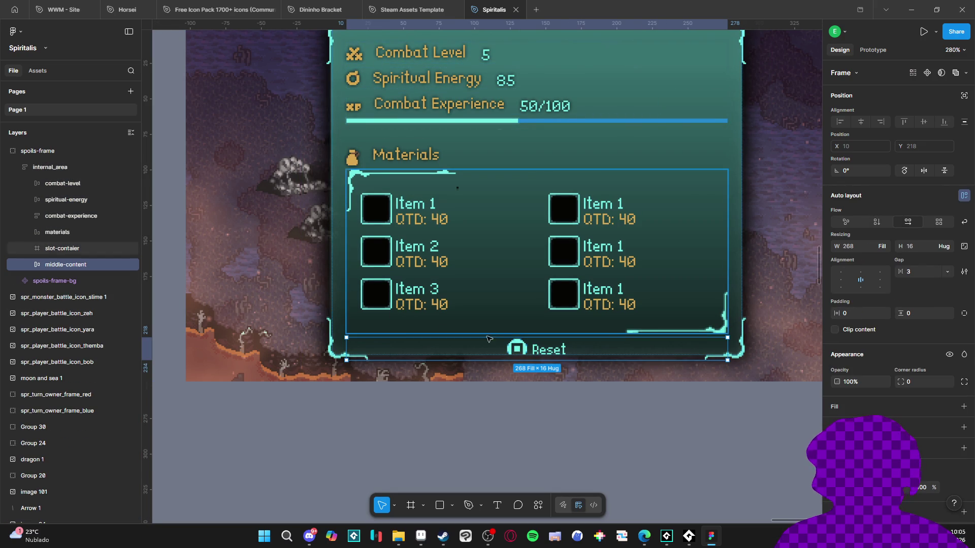
Step: Change the pasted button's label from Reset to Confirm
left_click(543, 351)
left_click(553, 351)
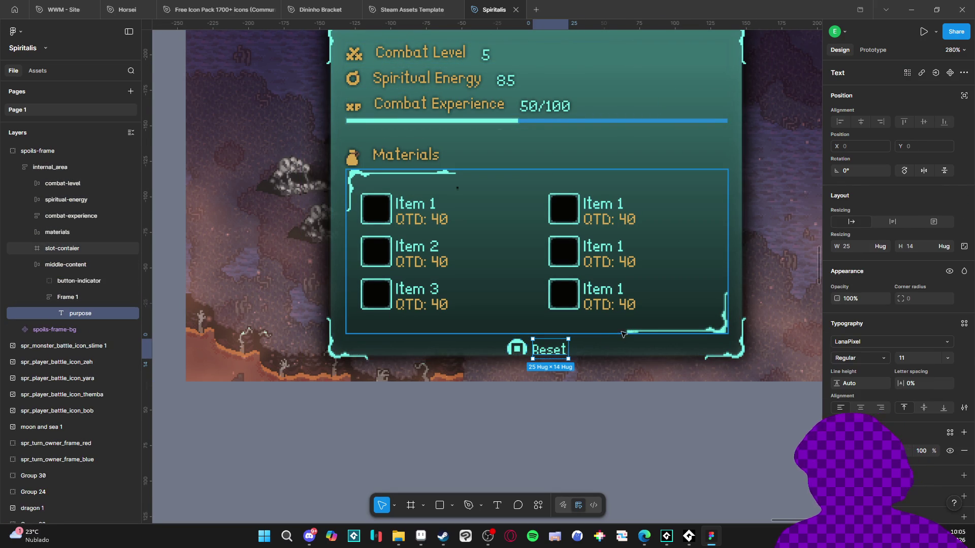
double_click(557, 351)
type("Co")
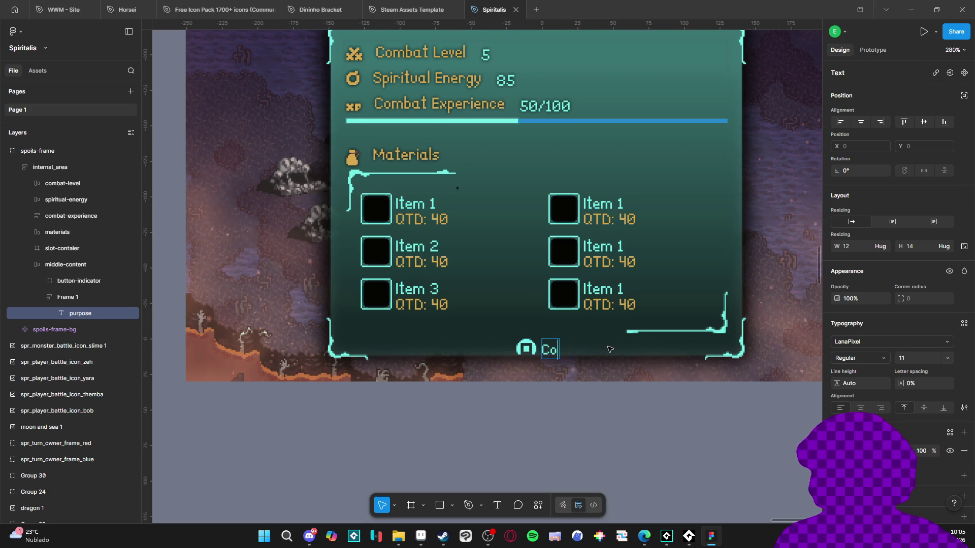
type("nfirm")
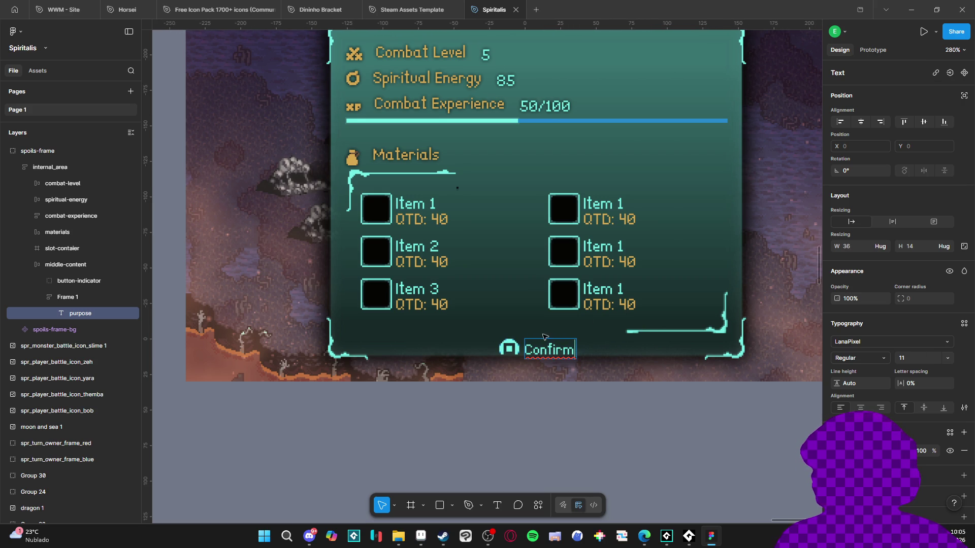
key("Escape")
left_click(498, 435)
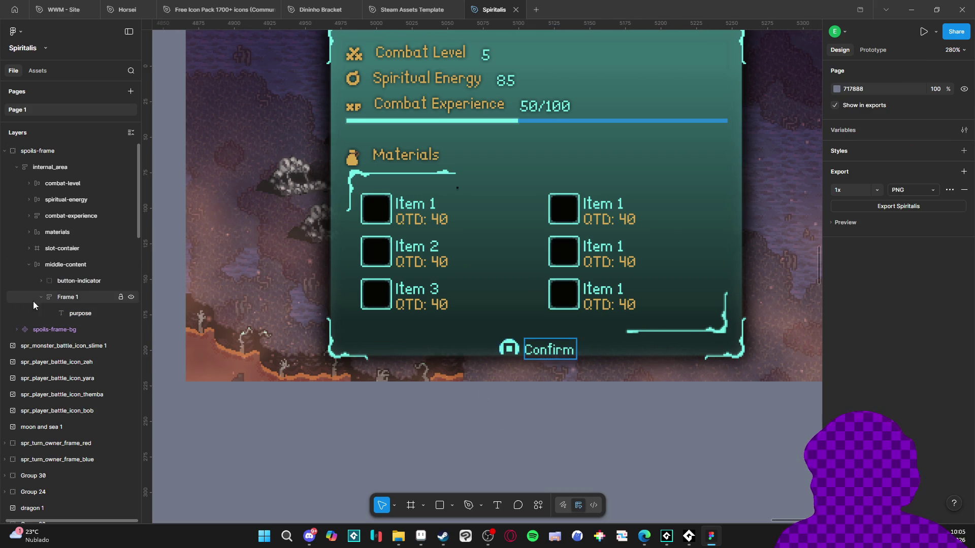
Step: Rename the new button row layer to confirm-button
left_click(29, 265)
left_click(57, 267)
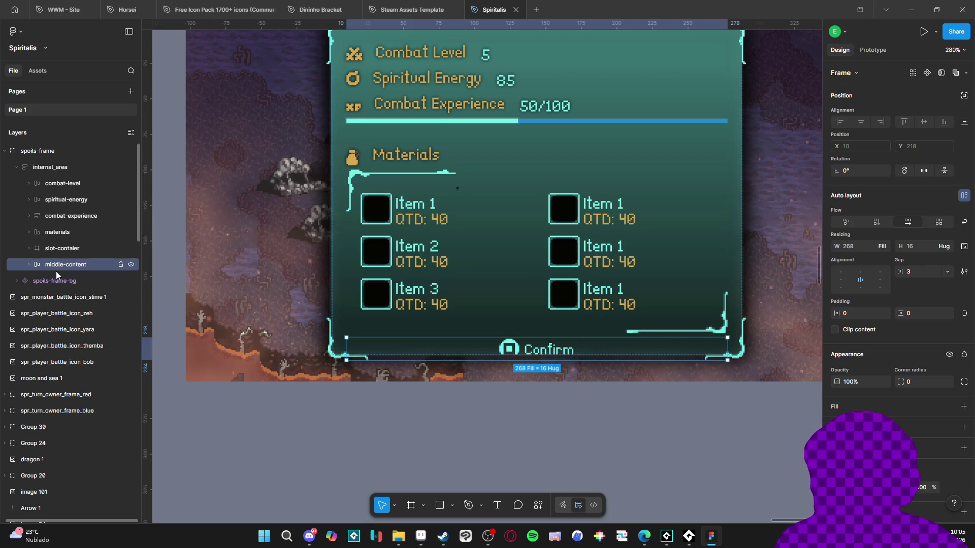
double_click(59, 266)
type("confirm")
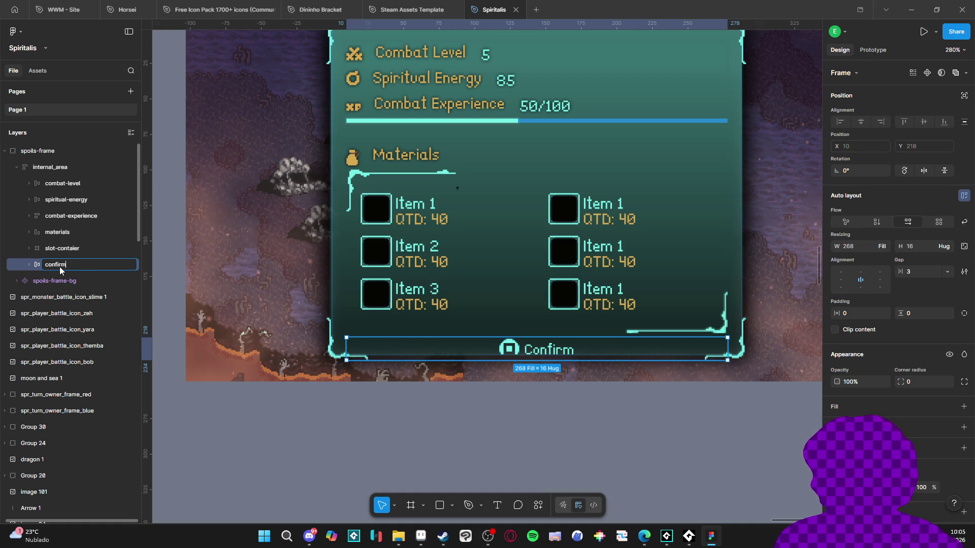
type("-button")
key("Return")
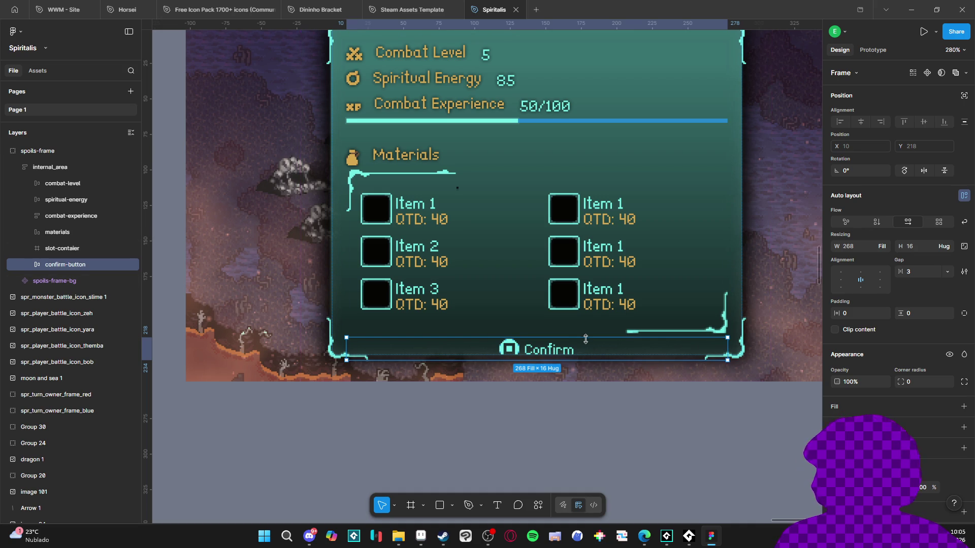
Step: Shorten the slot grid and trim the Materials heading from 22 to 15 px
left_click(562, 335)
mouse_move(568, 334)
left_mouse_down()
mouse_move(583, 317)
mouse_move(582, 334)
left_mouse_up()
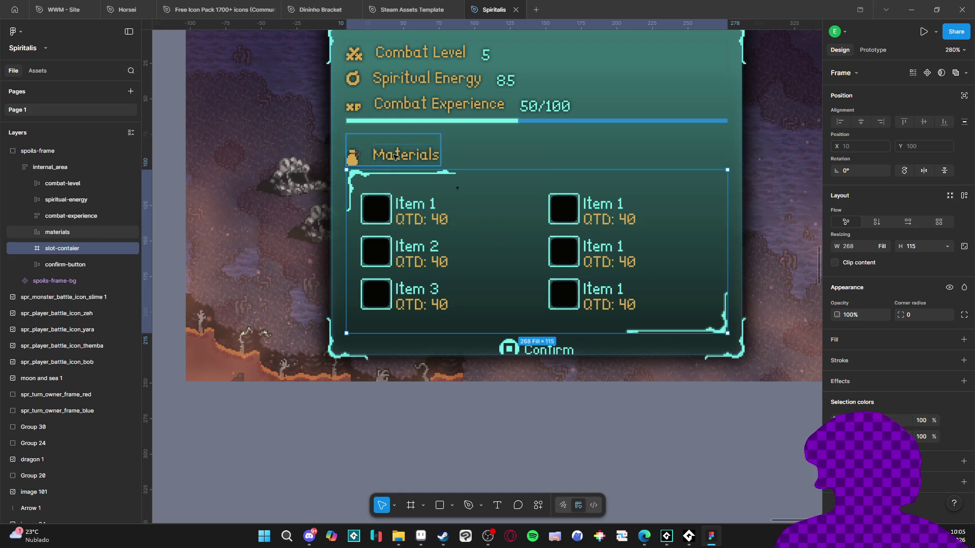
left_click(436, 166)
left_click_drag(435, 167, 435, 158)
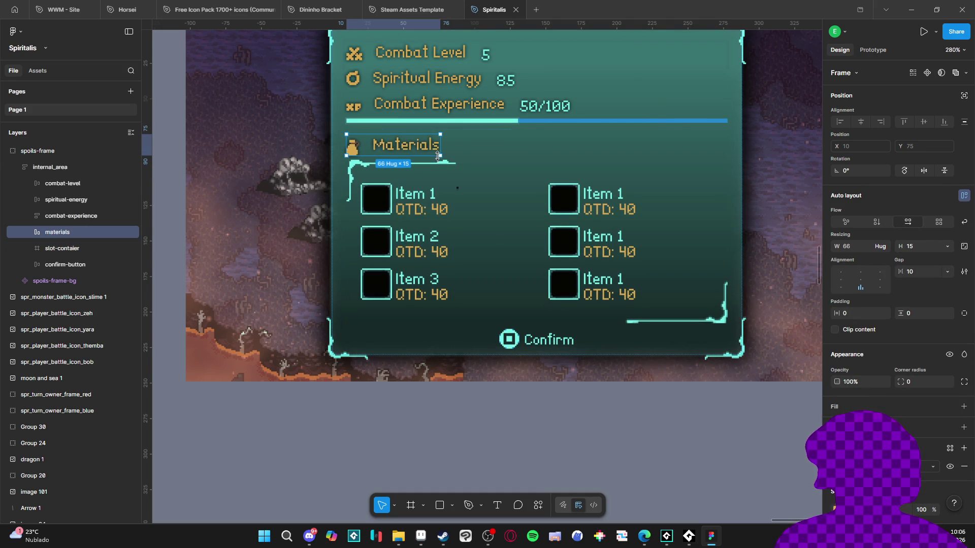
left_click(528, 442)
scroll(535, 444, "down", 5)
scroll(395, 444, "up", 3)
scroll(395, 444, "left", 8)
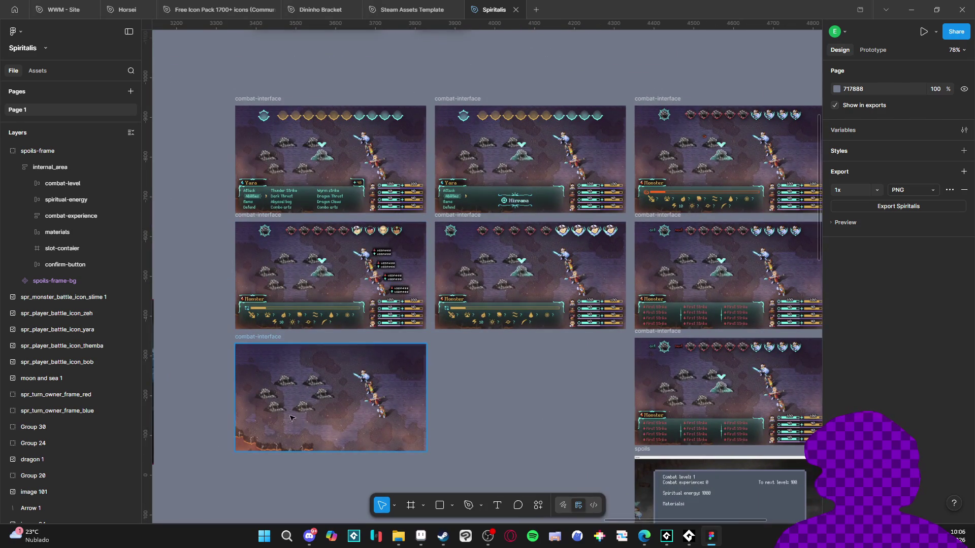
Step: Select the round cross icon inside the System - Configs Apply button row
scroll(317, 333, "down", 10)
scroll(316, 333, "up", 12)
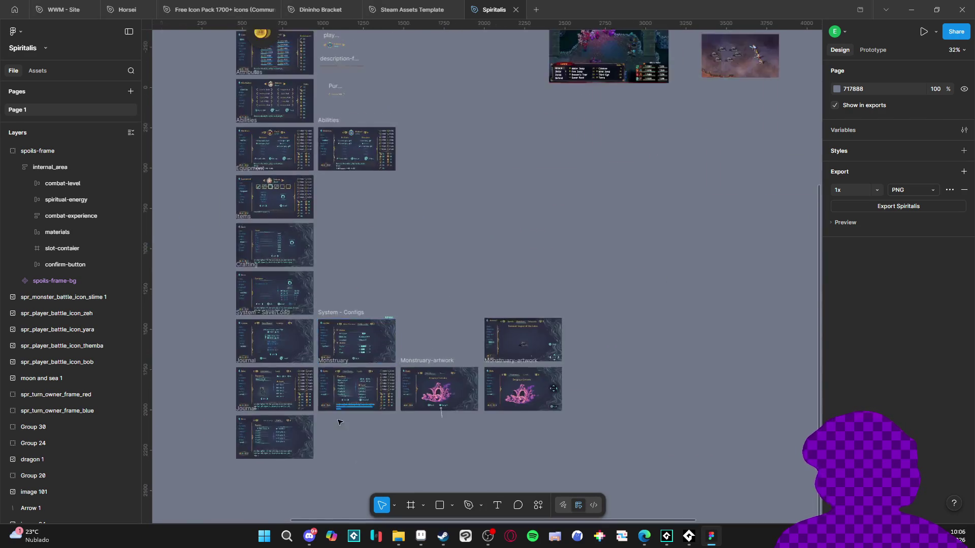
scroll(382, 302, "up", 7)
scroll(382, 303, "down", 3)
left_click(376, 299)
double_click(375, 299)
double_click(374, 299)
Step: Paste the cross icon into the Confirm button's button-indicator group
scroll(374, 299, "down", 6)
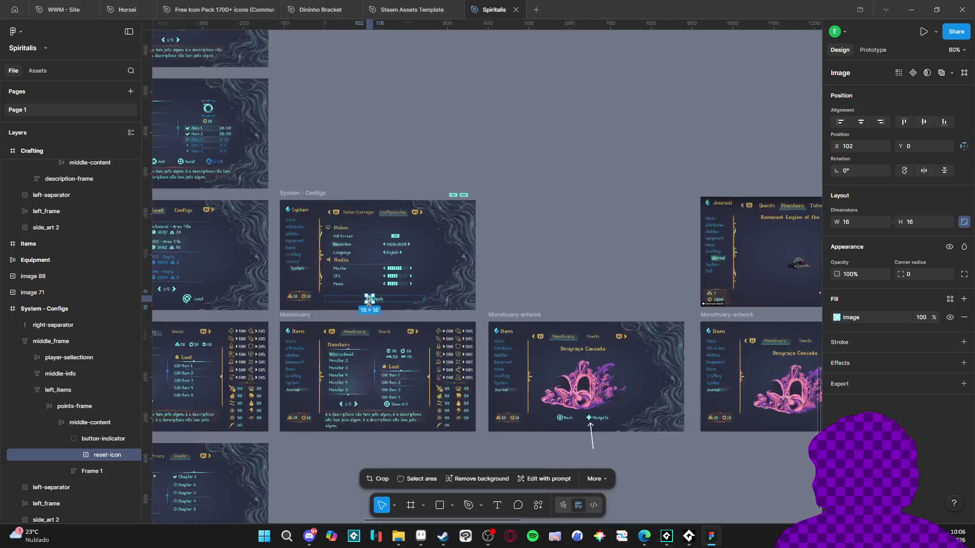
scroll(420, 339, "down", 2)
scroll(403, 368, "up", 12)
scroll(438, 248, "up", 4)
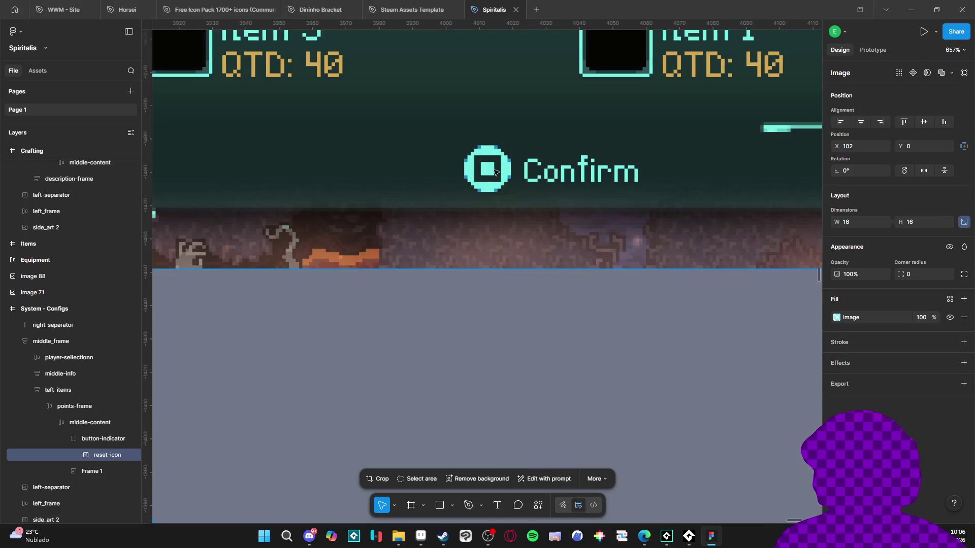
left_click(488, 170)
double_click(487, 170)
key("ctrl+v")
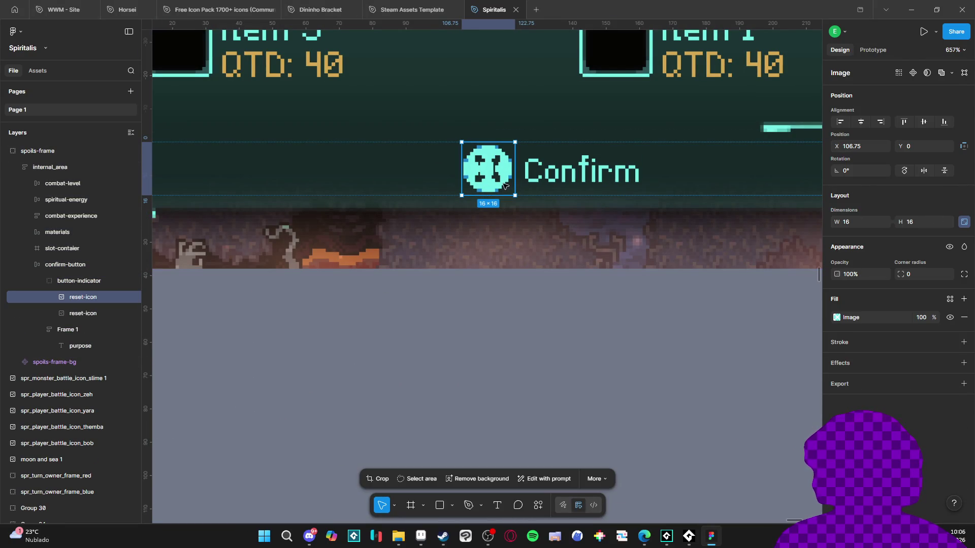
key("Delete")
left_click(71, 287)
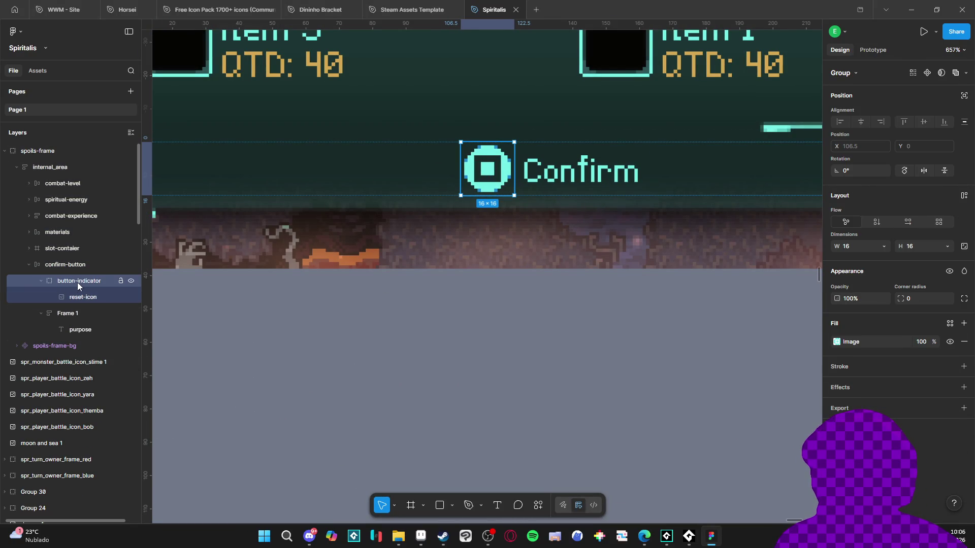
left_click(84, 298)
key("ctrl+v")
Step: Delete the old square reset-icon layer from the Confirm button
left_click(76, 313)
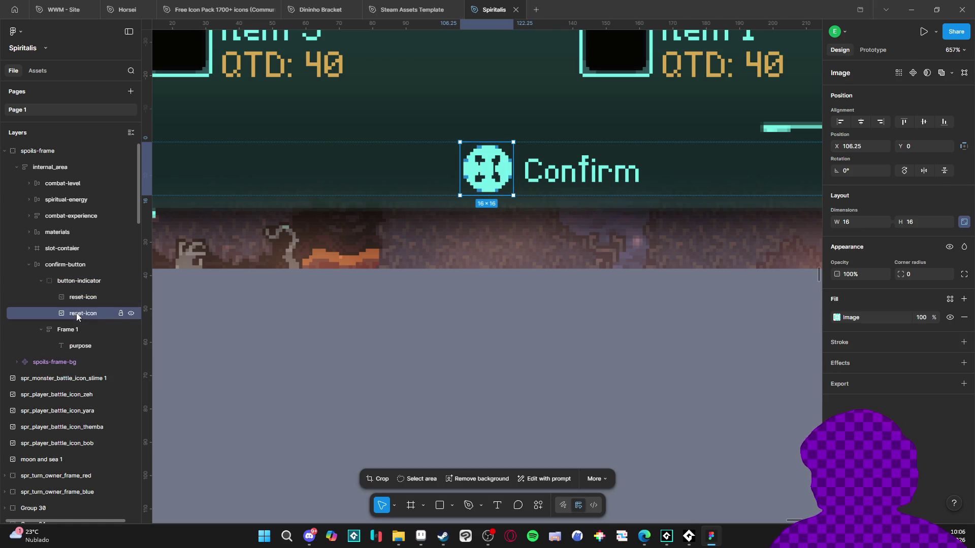
key("Delete")
scroll(523, 315, "down", 10)
scroll(523, 314, "up", 5)
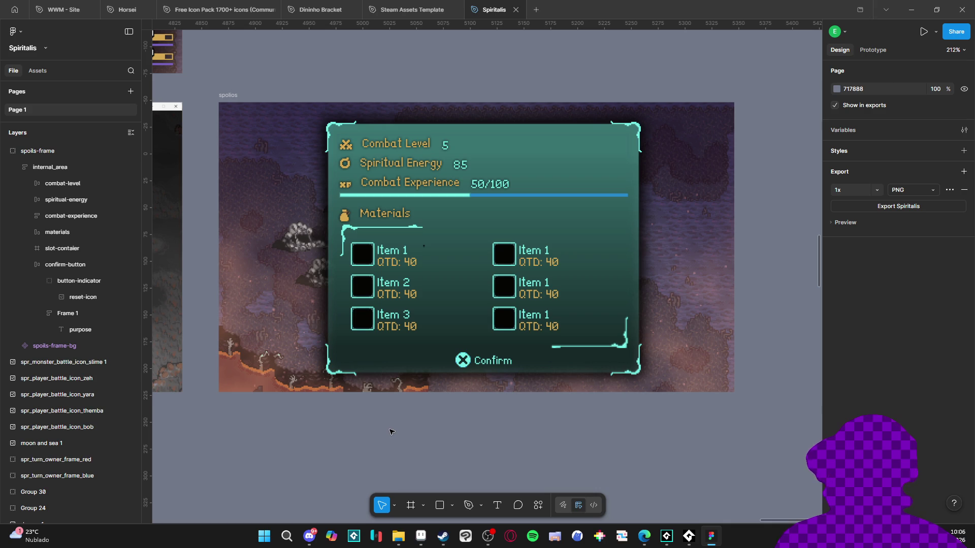
key("super+shift+s")
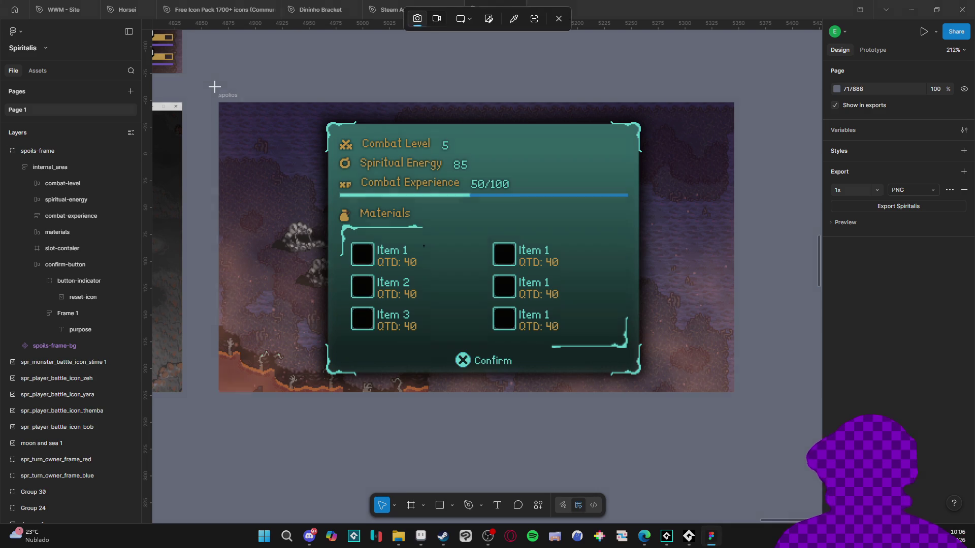
Step: Snip the finished spoils panel with its Confirm button, then return to Figma
left_click_drag(213, 93, 739, 392)
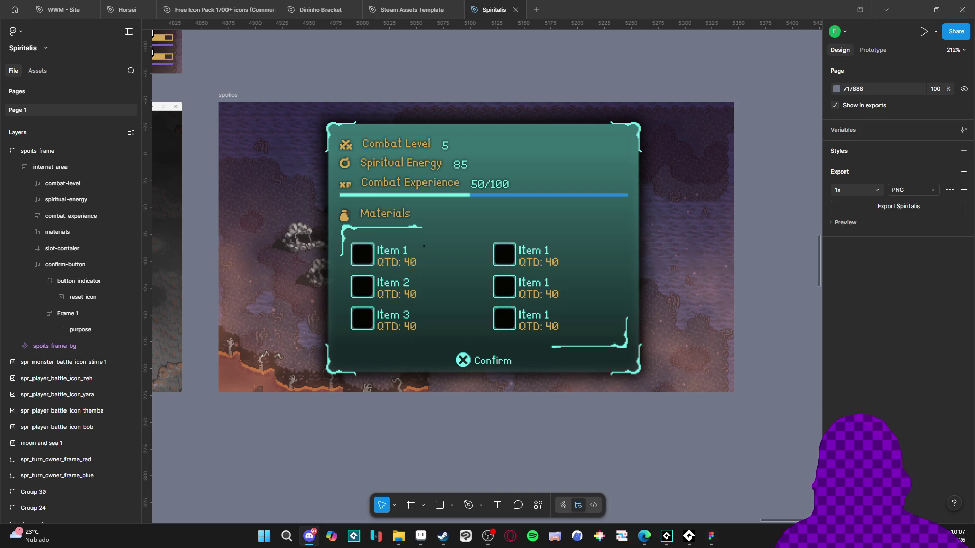
left_click(300, 489)
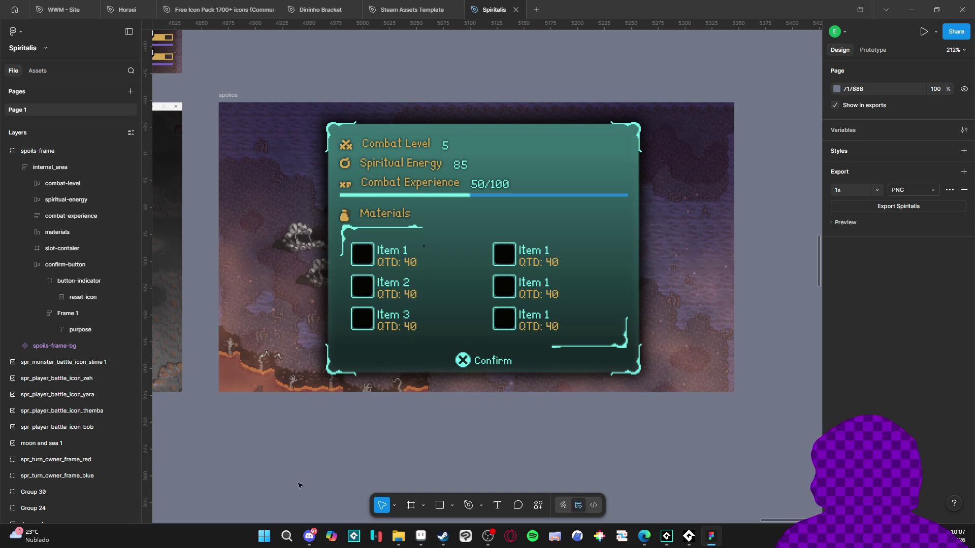
key("alt+Tab")
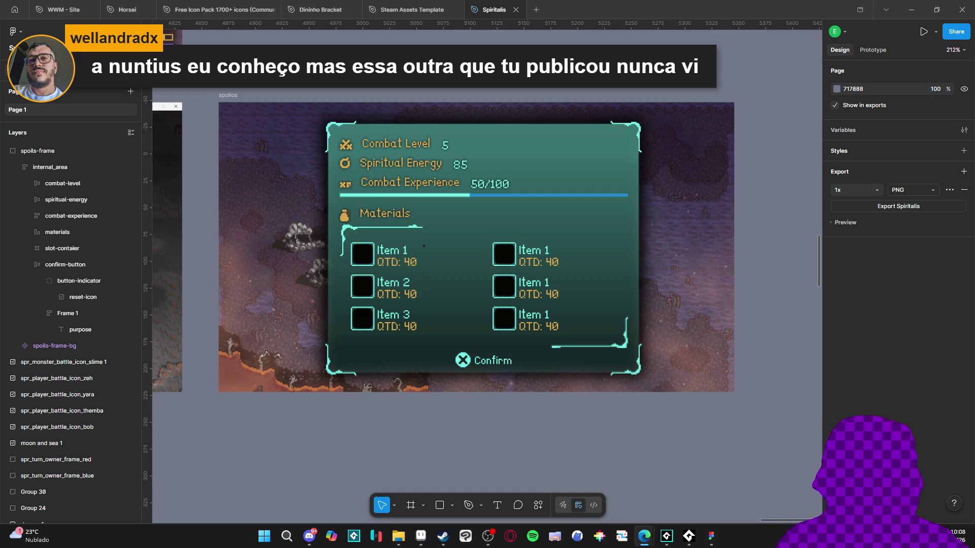
key("alt+Tab")
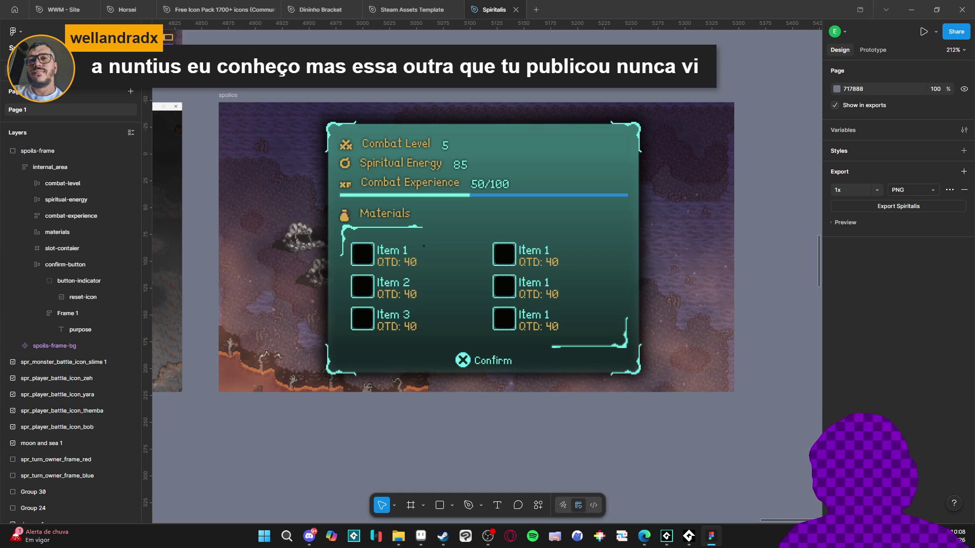
key("alt+Tab")
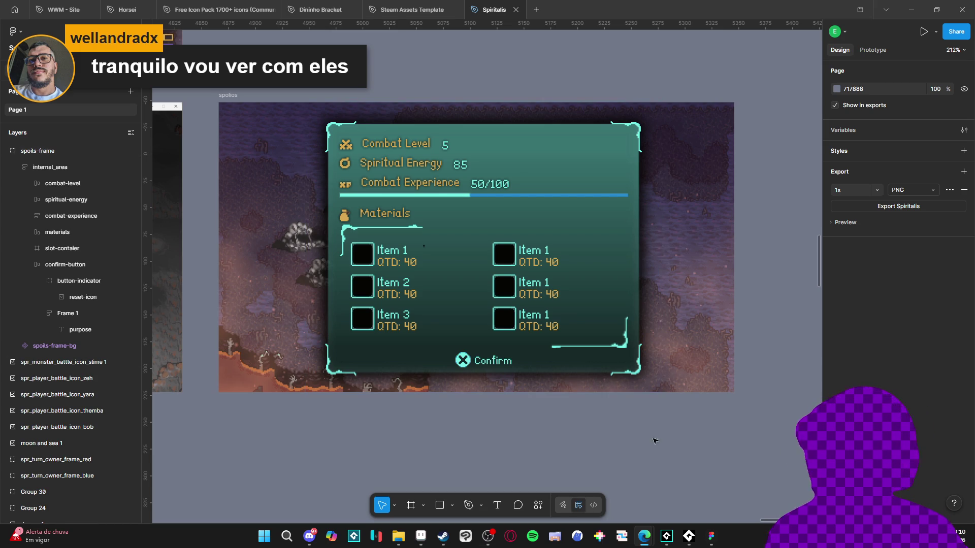
Step: Search the Start menu for 'store' and launch Microsoft Store
left_click(263, 537)
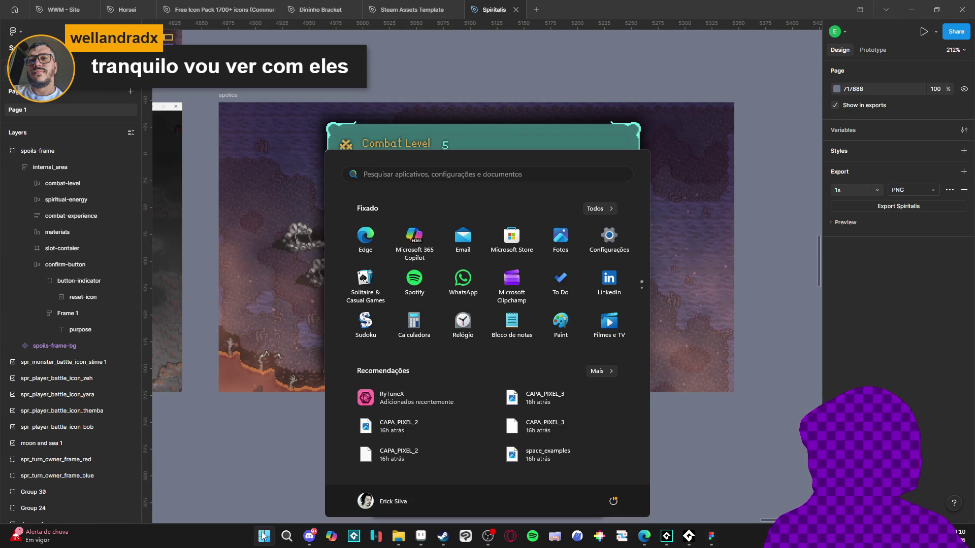
type("ç")
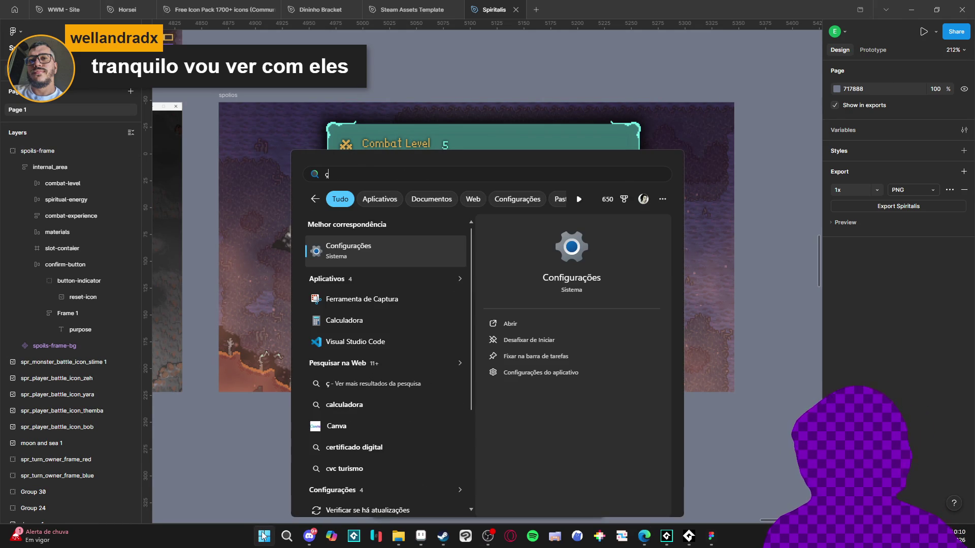
key("Escape")
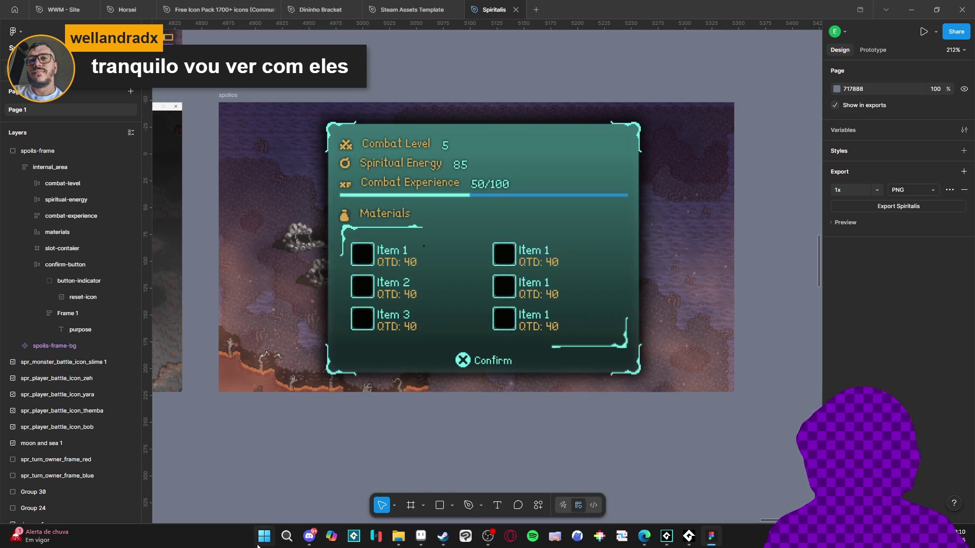
left_click(260, 543)
type("store")
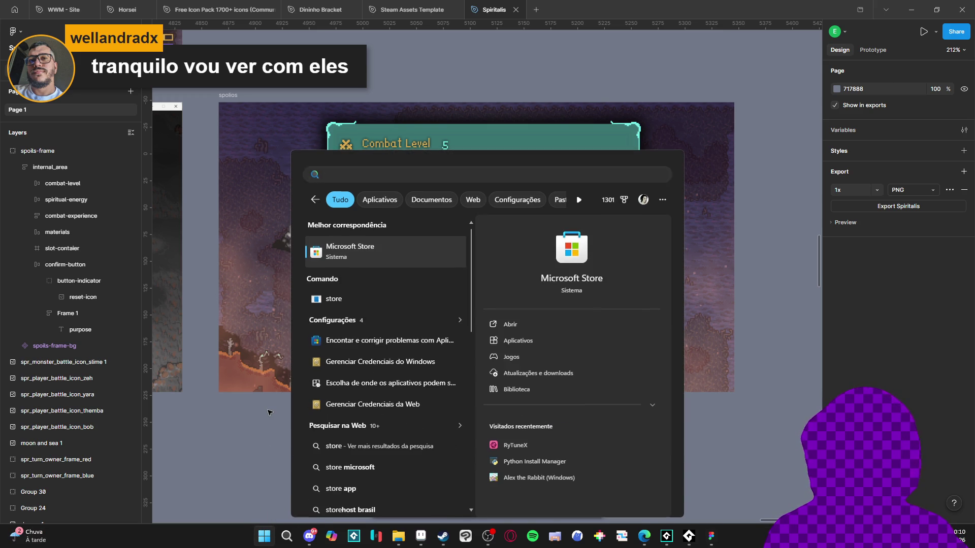
key("Return")
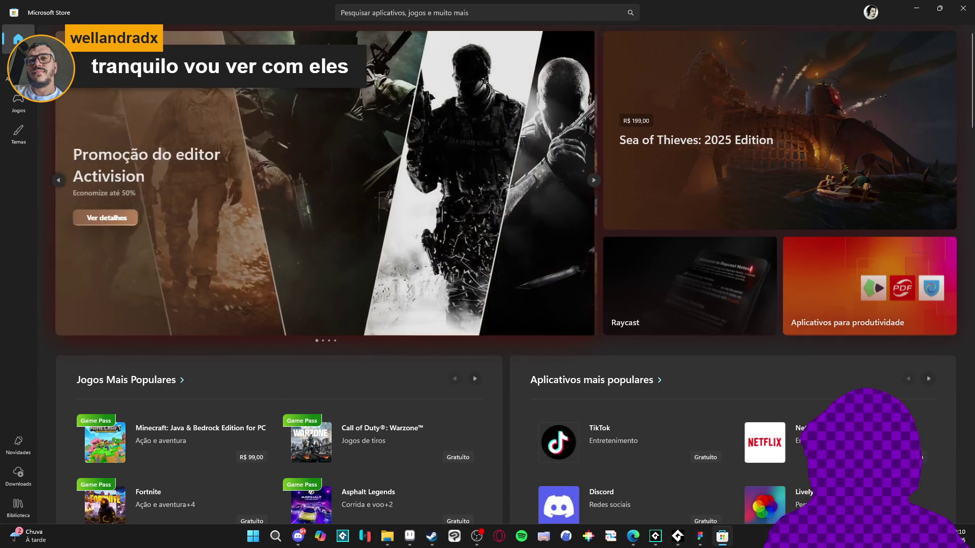
Step: Copy the share link of Alex the Rabbit (Windows) from the Store library, then close the Store
left_click(18, 508)
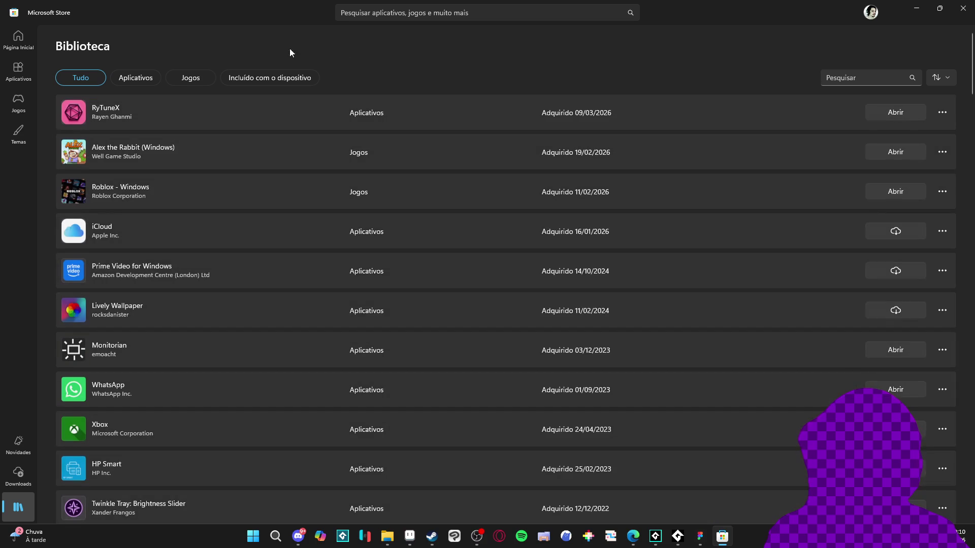
left_click(171, 152)
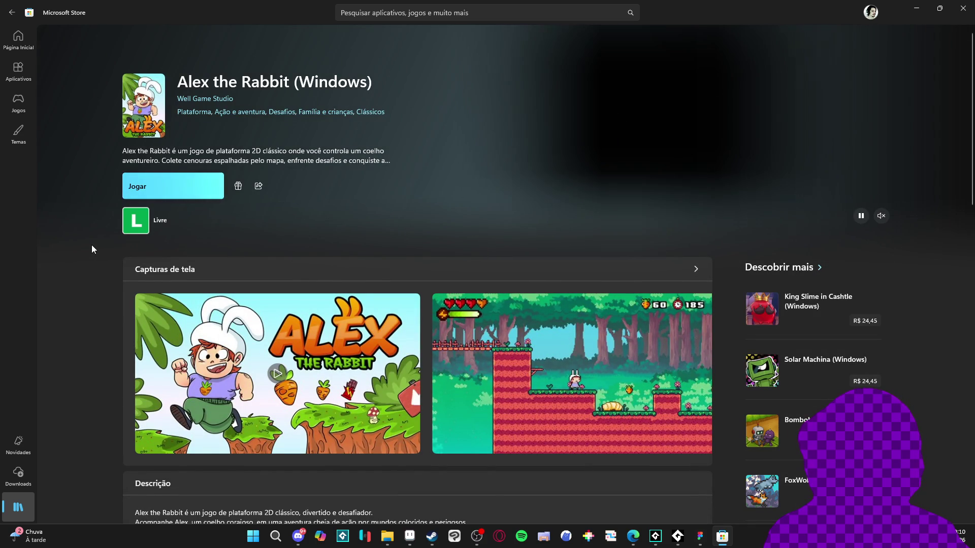
scroll(224, 195, "down", 3)
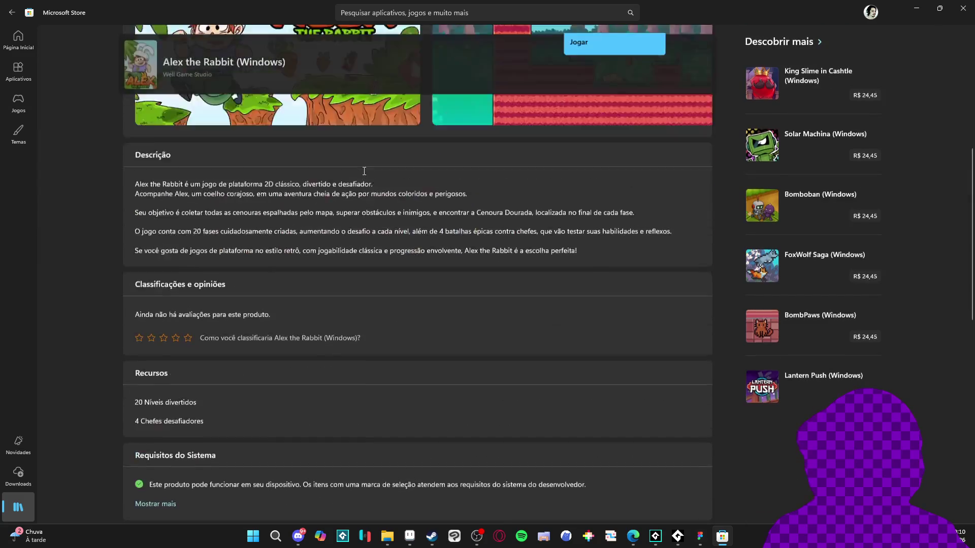
scroll(363, 175, "up", 6)
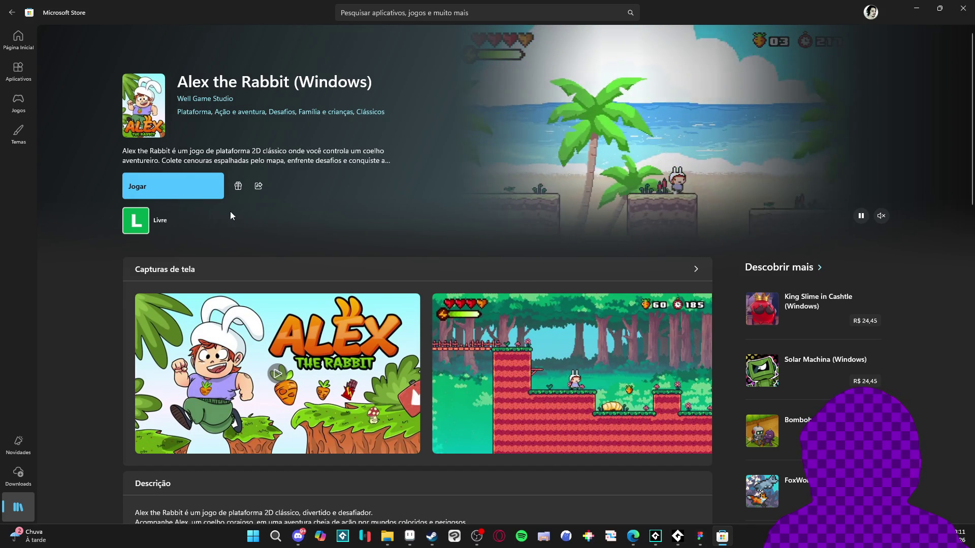
left_click(259, 187)
left_click(297, 212)
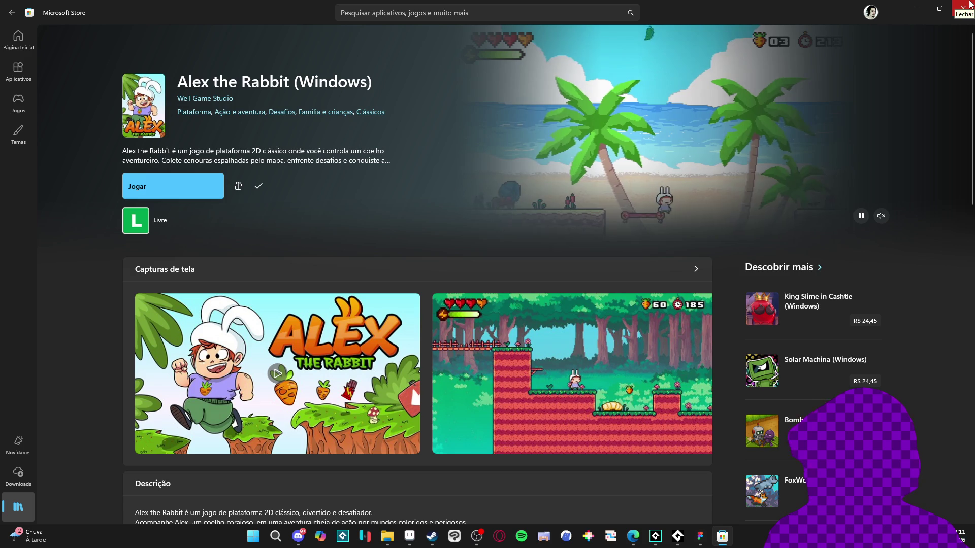
left_click(967, 6)
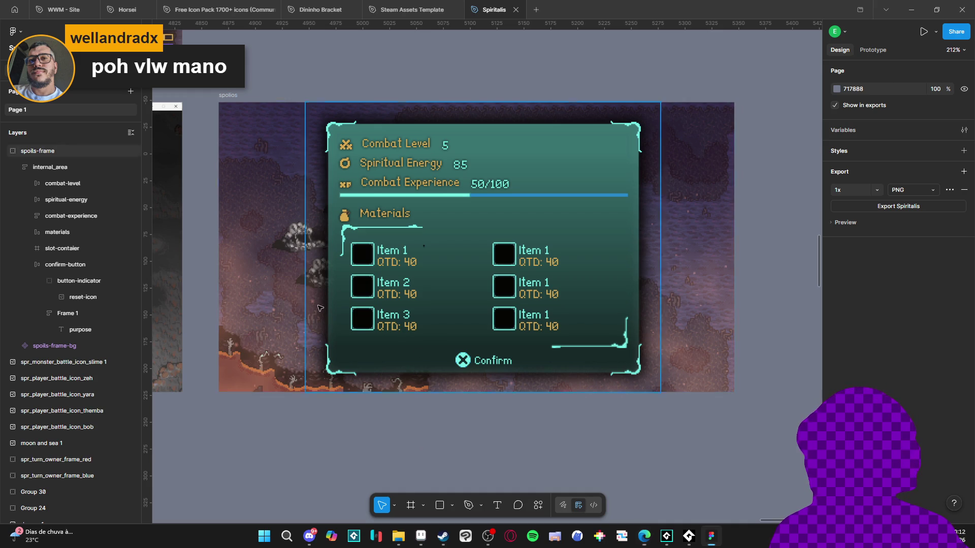
Step: Select the spolios frame, deselect it, then select the teal panel's spoils-frame group
left_click(232, 102)
left_click(250, 69)
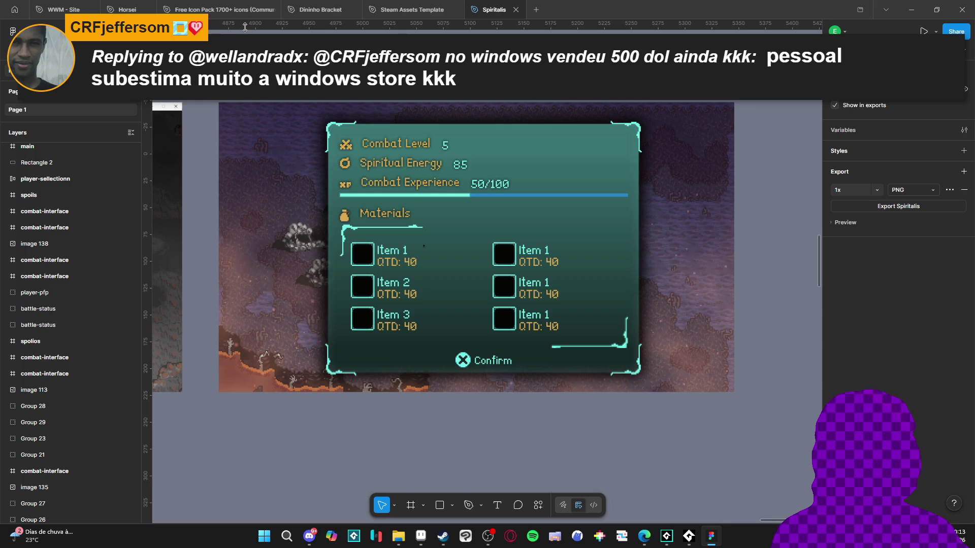
scroll(487, 254, "up", 1)
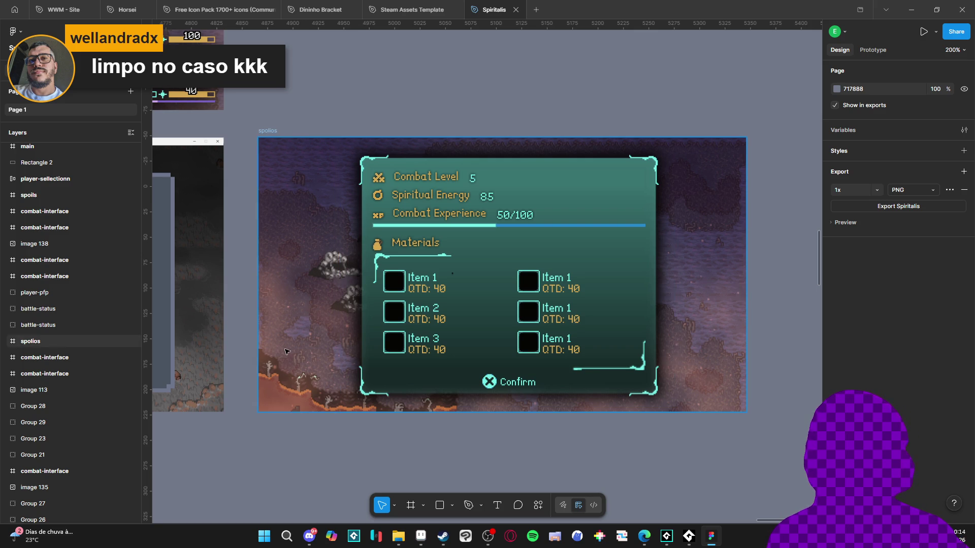
left_click(394, 373)
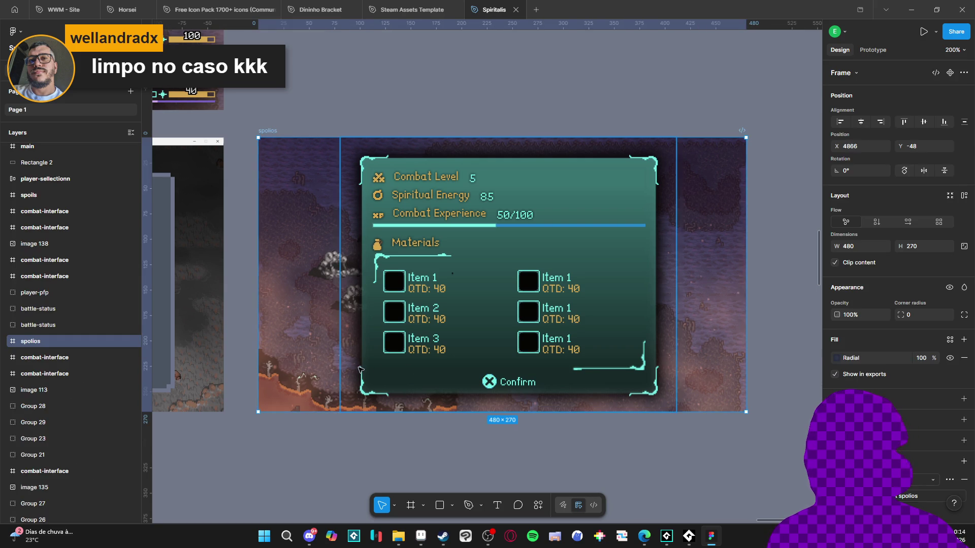
left_click(308, 386)
left_click(339, 438)
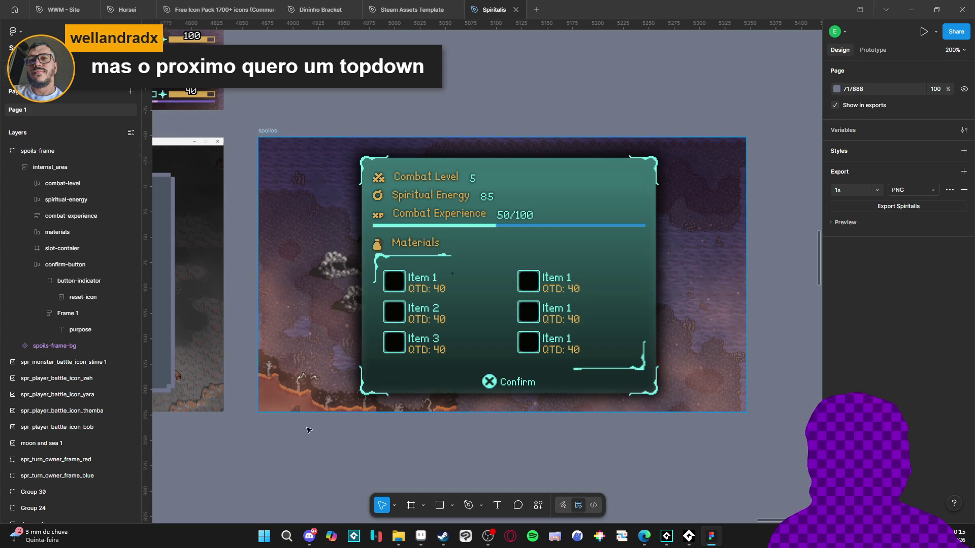
Step: Select the old grey spoils frame and drag it away from below the combat screens
left_click(269, 131)
key("Escape")
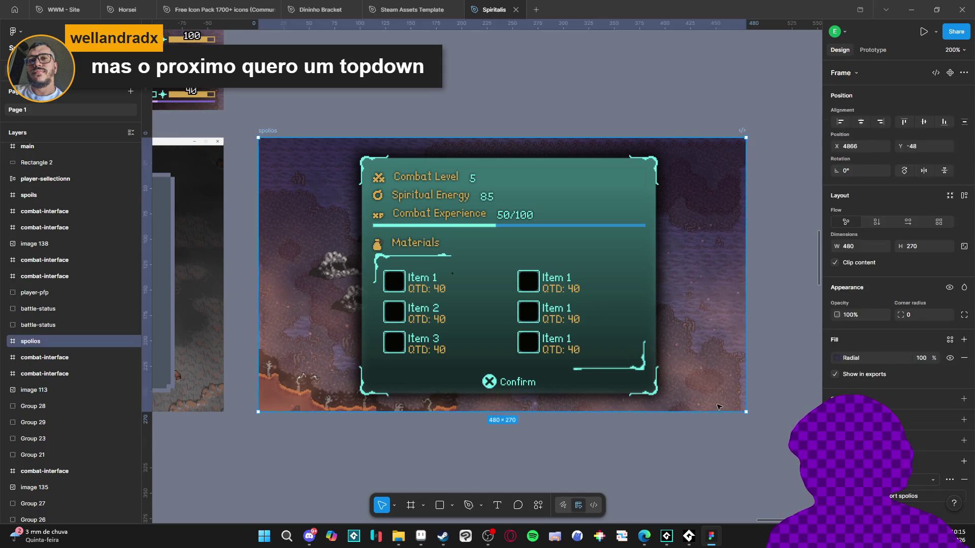
scroll(587, 374, "down", 3)
scroll(576, 354, "down", 5)
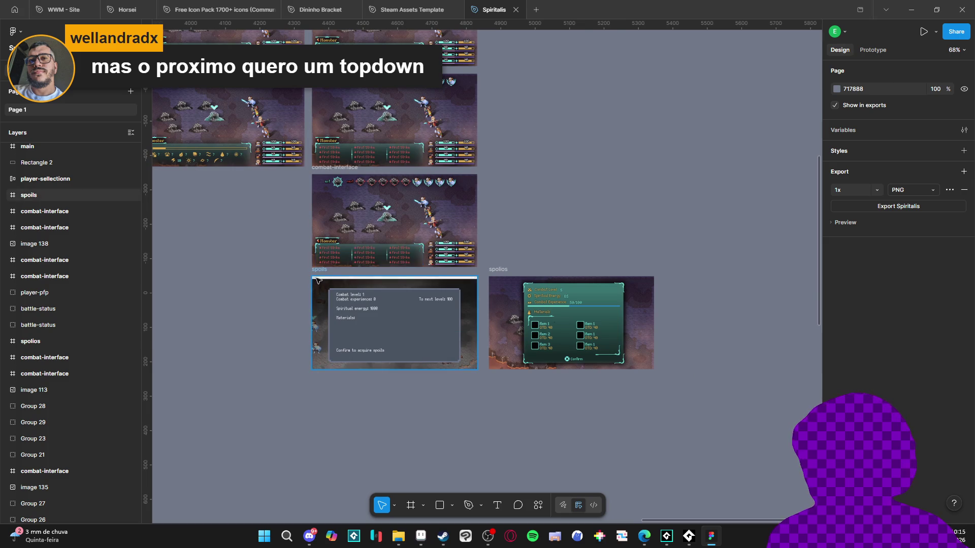
scroll(317, 274, "up", 3)
left_click(317, 275)
mouse_move(317, 274)
left_mouse_down()
mouse_move(399, 253)
mouse_move(144, 250)
mouse_move(245, 259)
left_mouse_up()
scroll(522, 261, "right", 5)
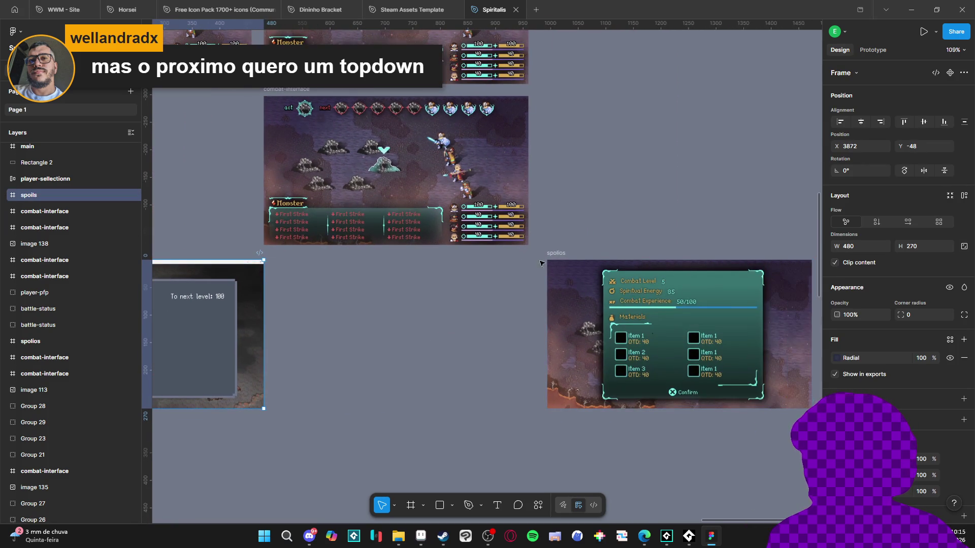
scroll(236, 300, "left", 9)
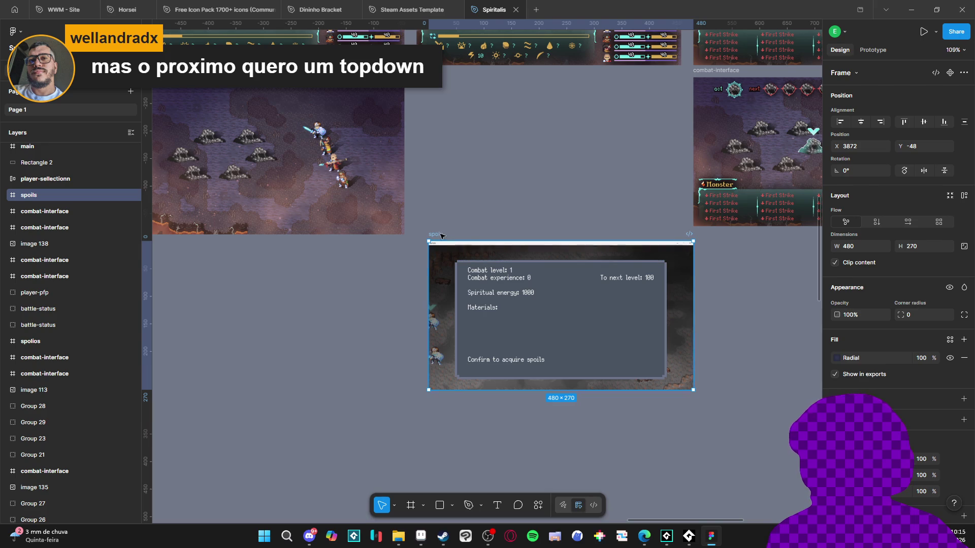
mouse_move(441, 237)
left_mouse_down()
mouse_move(366, 289)
mouse_move(365, 269)
left_mouse_up()
Step: Try moving the teal spolios frame under combat-interface, undo it, and marquee-select the panel with its background
scroll(366, 288, "left", 3)
scroll(389, 374, "right", 12)
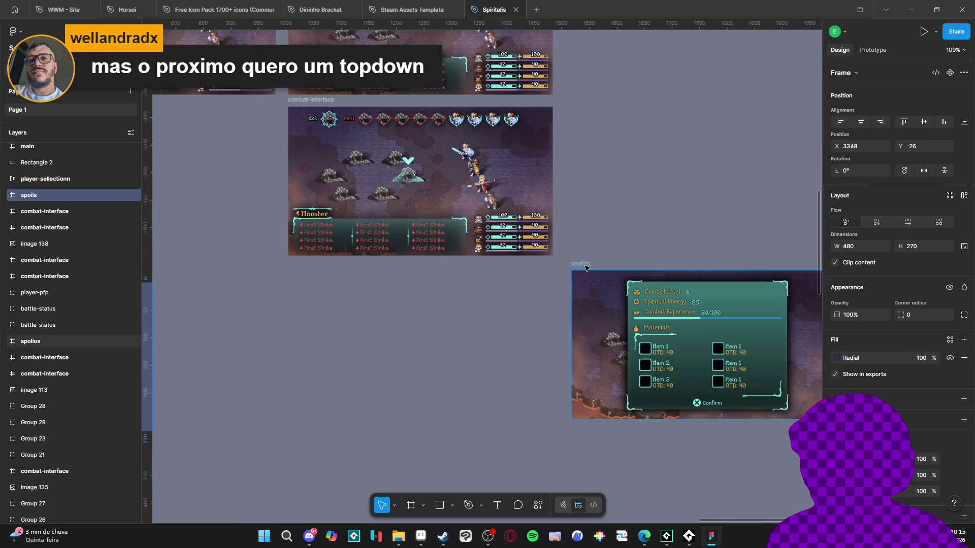
left_click(581, 265)
left_click_drag(581, 265, 298, 265)
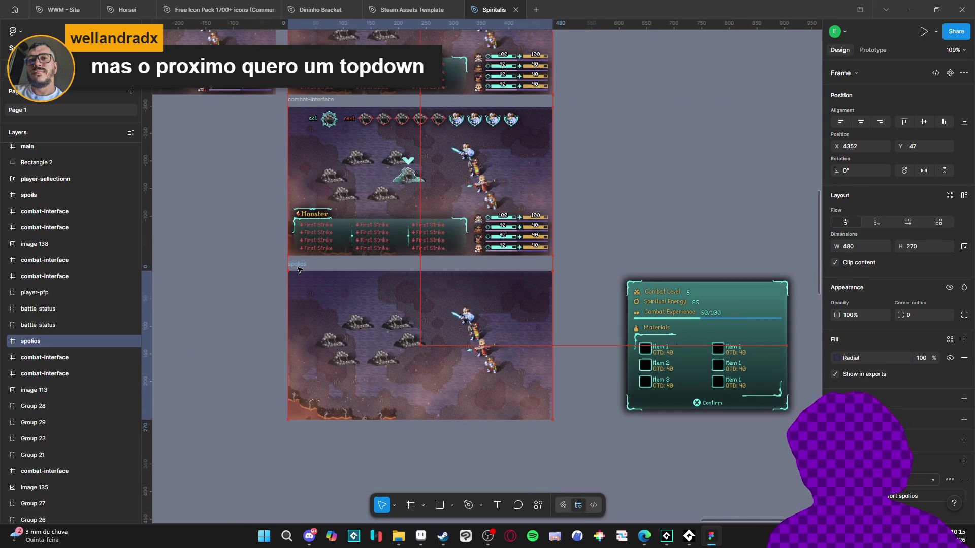
key("ctrl+z")
scroll(513, 230, "right", 4)
left_click_drag(692, 213, 360, 399)
scroll(312, 399, "left", 4)
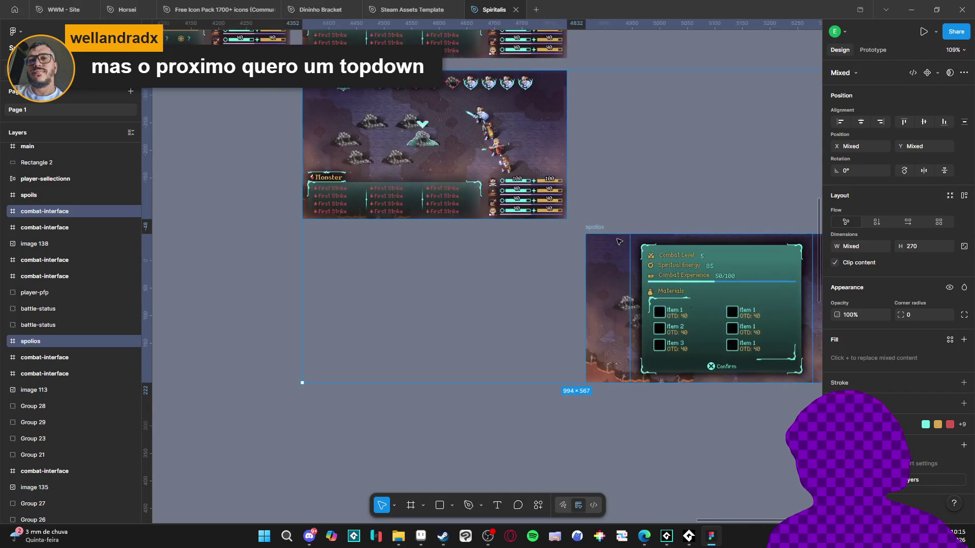
left_click(555, 422)
Step: Try moving the spolios frame and then its background alone, undoing both attempts
left_click(596, 228)
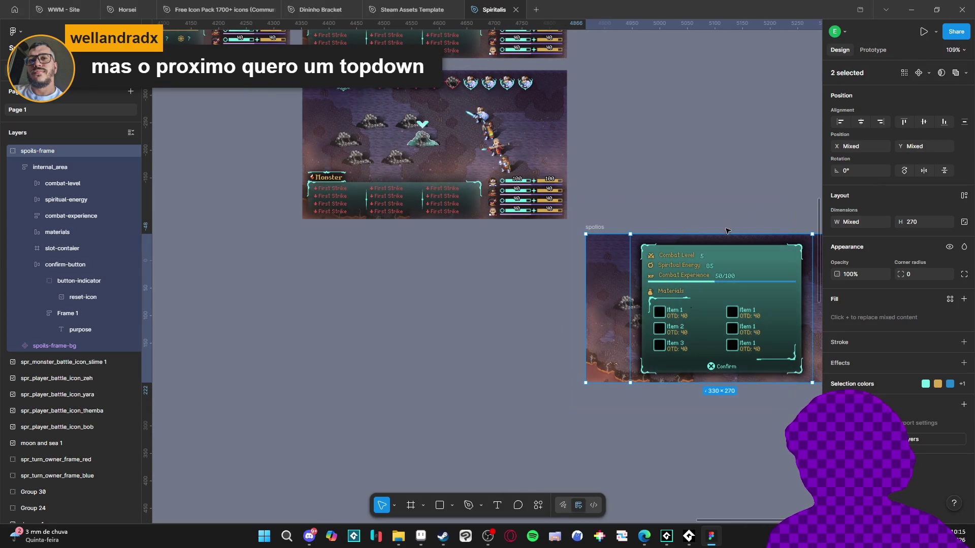
mouse_move(596, 228)
left_mouse_down()
mouse_move(319, 259)
mouse_move(256, 237)
left_mouse_up()
key("ctrl+z")
mouse_move(543, 206)
left_mouse_down()
mouse_move(435, 304)
mouse_move(224, 422)
mouse_move(233, 429)
left_mouse_up()
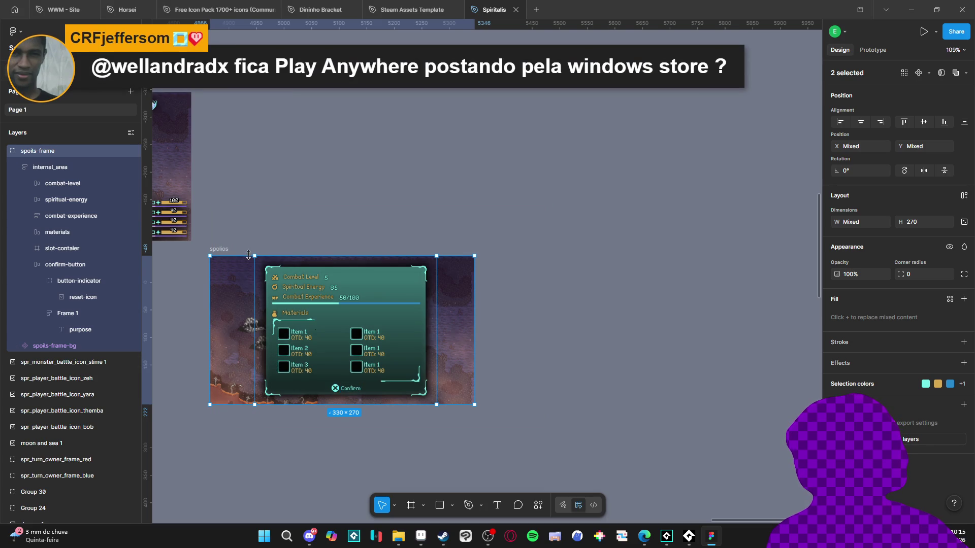
left_click_drag(221, 249, 168, 261)
key("ctrl+z")
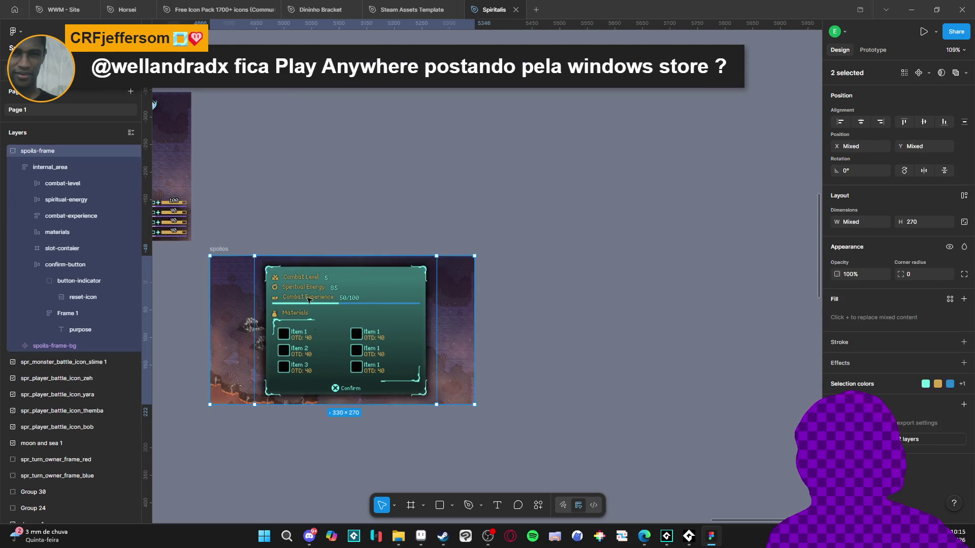
scroll(601, 180, "left", 4)
left_click(601, 180)
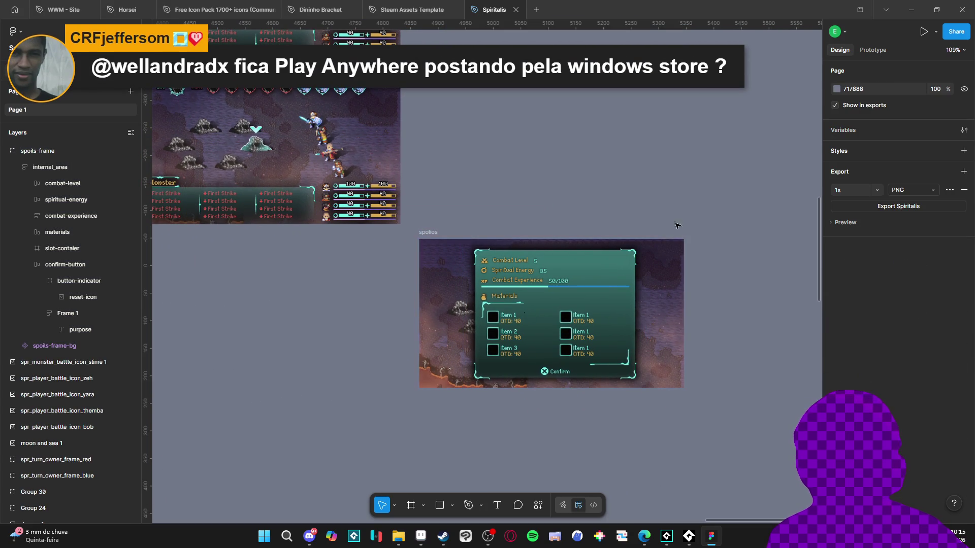
Step: Move spoils-frame and spoils-frame-bg together directly below the lower combat-interface frame
mouse_move(693, 197)
left_mouse_down()
mouse_move(413, 407)
mouse_move(412, 375)
left_mouse_up()
scroll(412, 376, "left", 5)
mouse_move(655, 247)
left_mouse_down()
mouse_move(326, 273)
mouse_move(369, 260)
mouse_move(369, 242)
left_mouse_up()
left_click(677, 428)
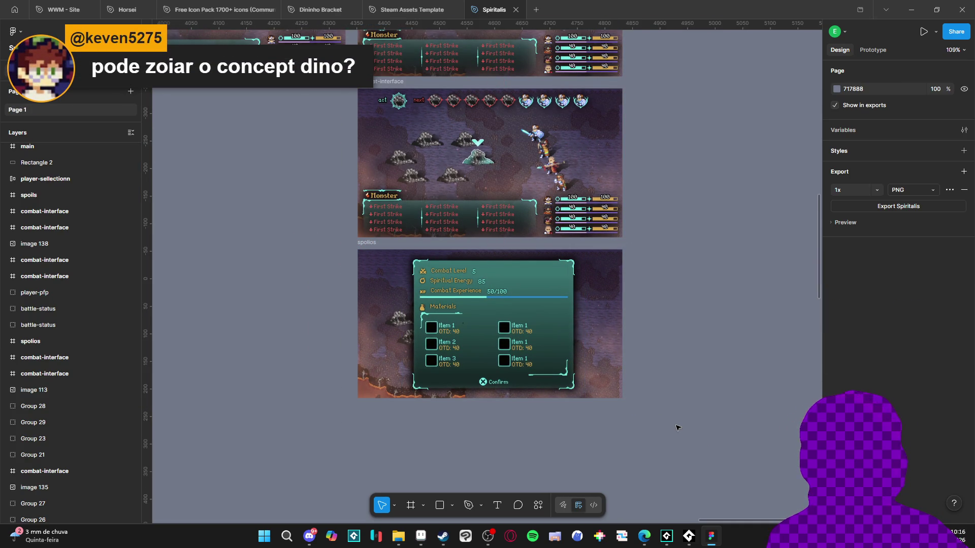
scroll(618, 417, "down", 3)
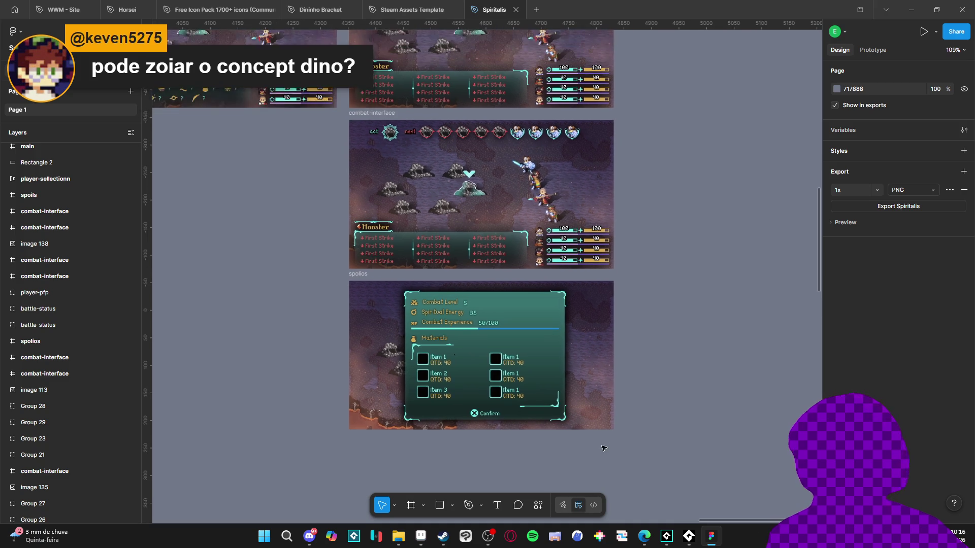
left_click(318, 532)
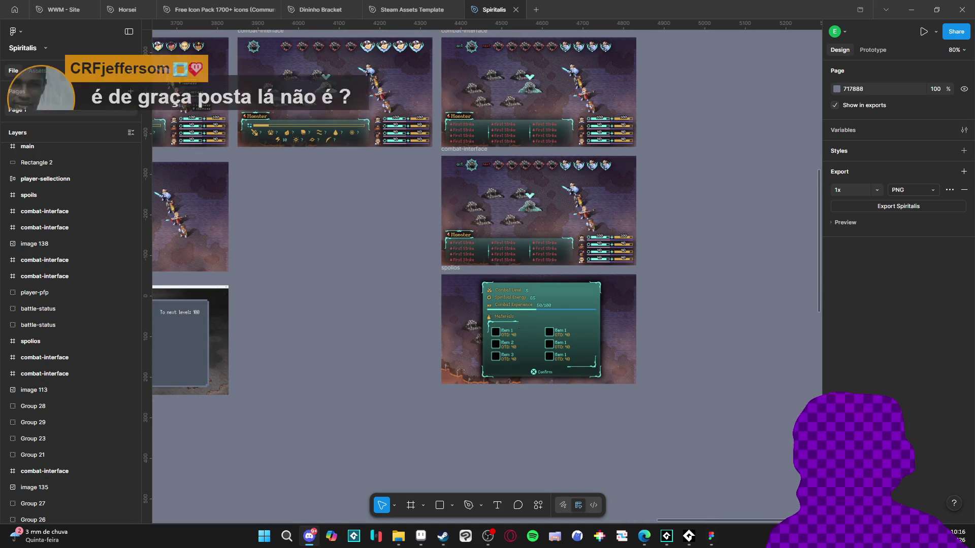
key("alt+Tab")
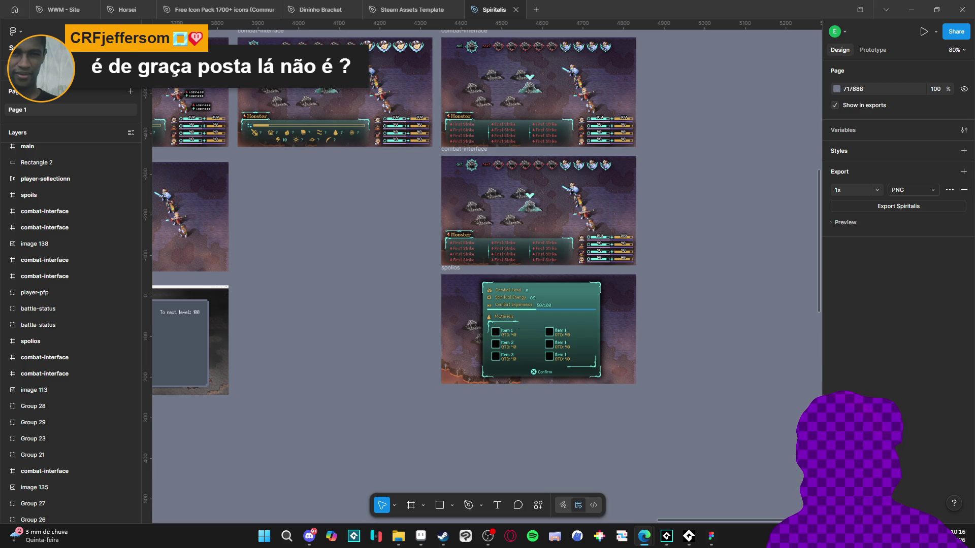
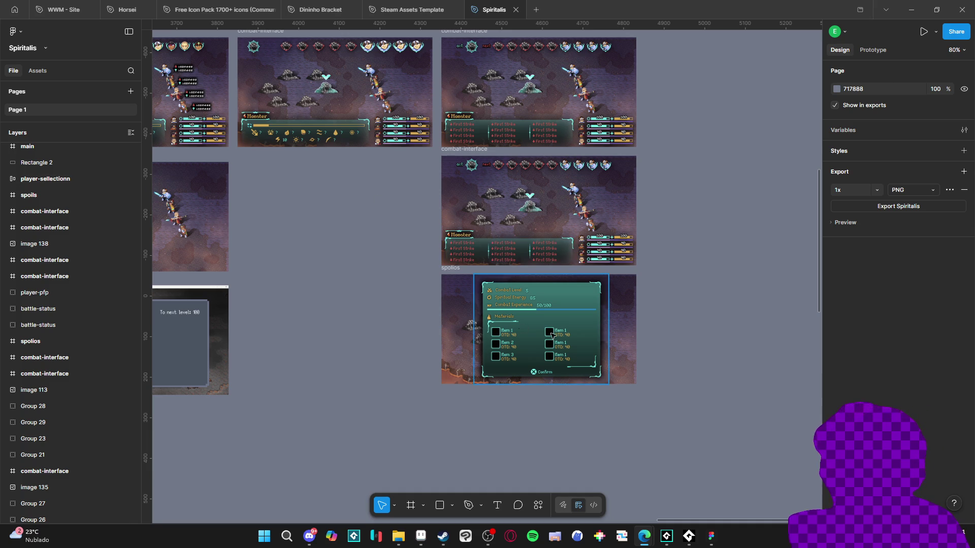
Step: Select the spoils frame group in Figma and bring interface_mockup.aseprite forward in Aseprite
left_click(532, 333)
scroll(532, 333, "up", 5)
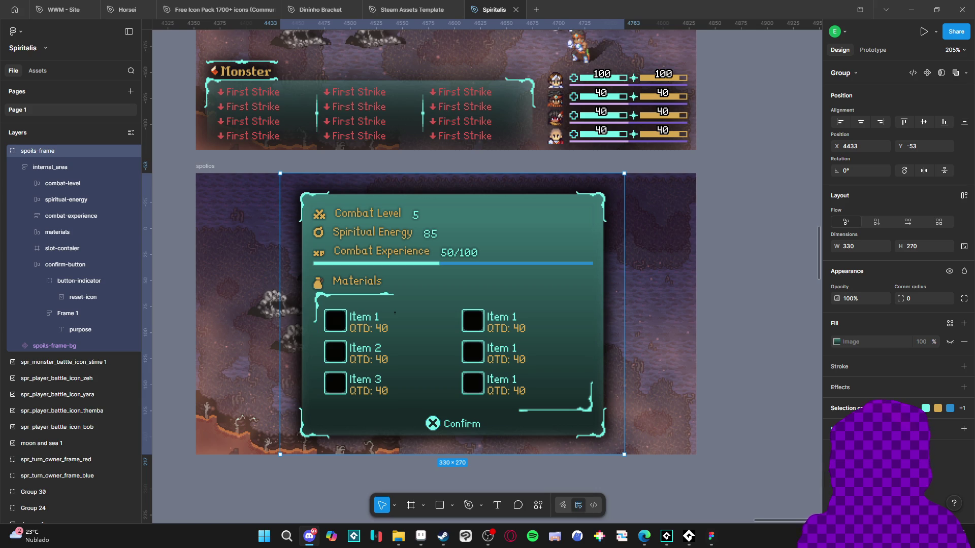
mouse_move(421, 538)
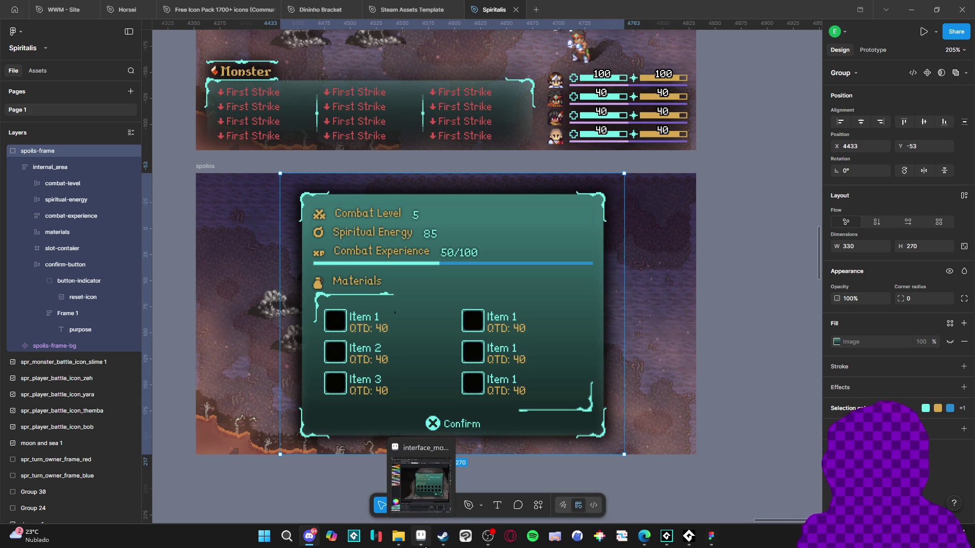
left_click(426, 546)
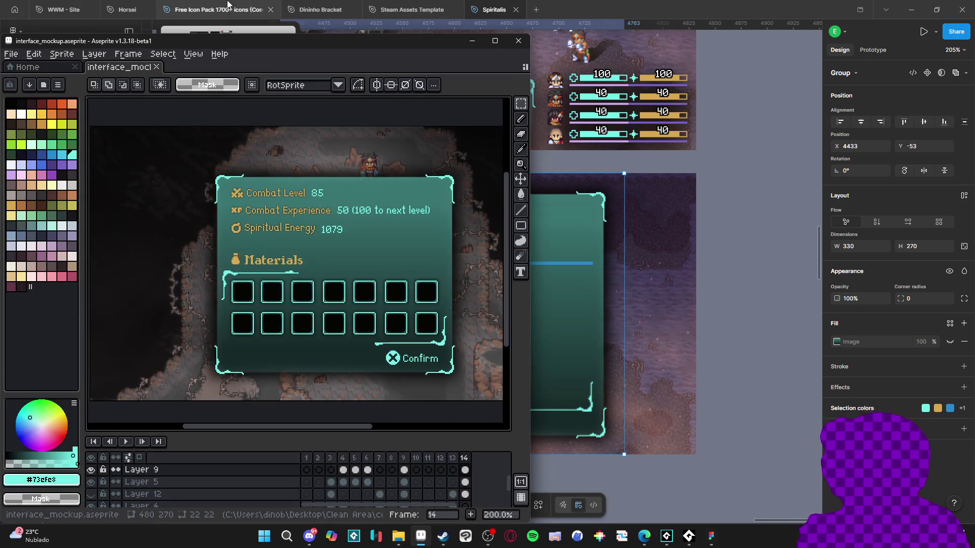
Step: Create a new 1066×827 sprite and paste the grey serpent image into it
left_click(11, 54)
left_click(20, 65)
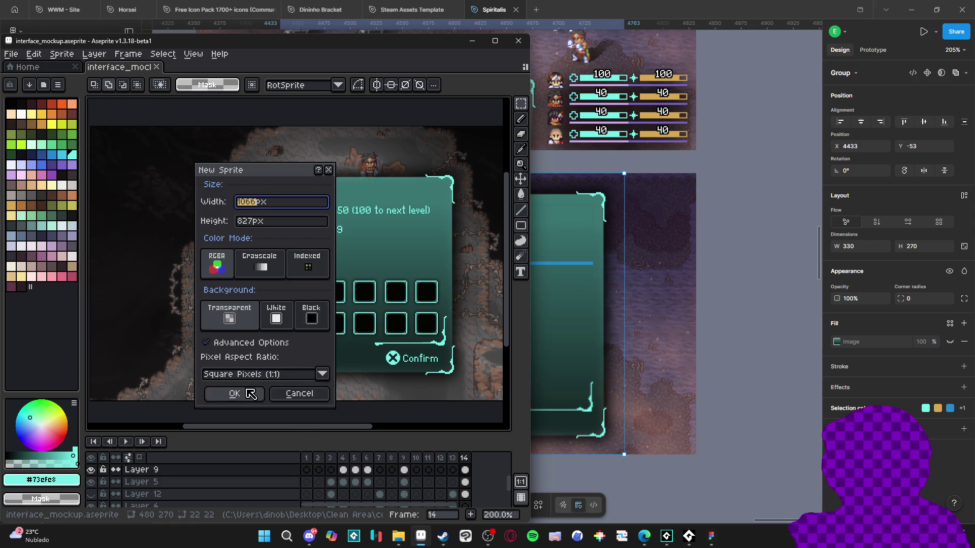
left_click(252, 394)
key("ctrl+v")
scroll(392, 187, "down", 2)
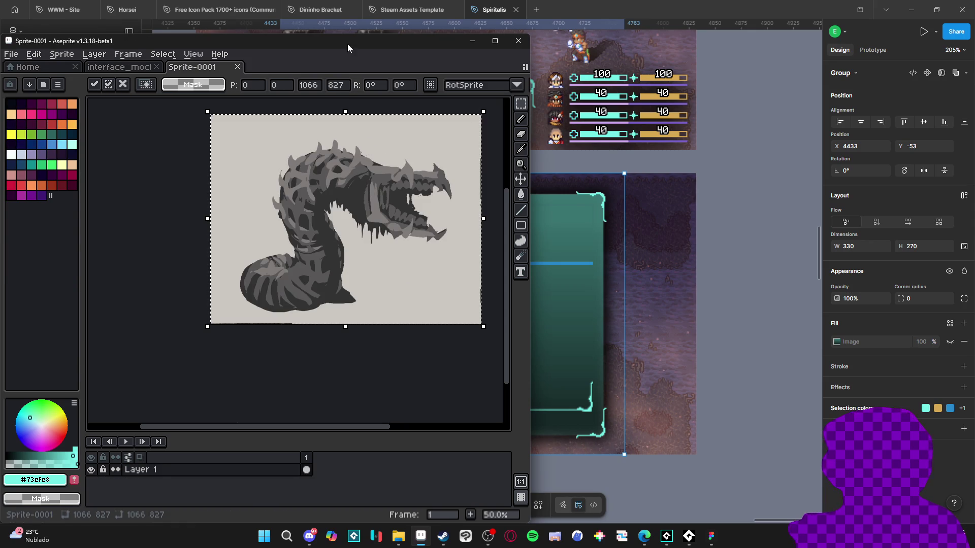
Step: Maximize the Aseprite window, then go back to the Figma design file
double_click(347, 47)
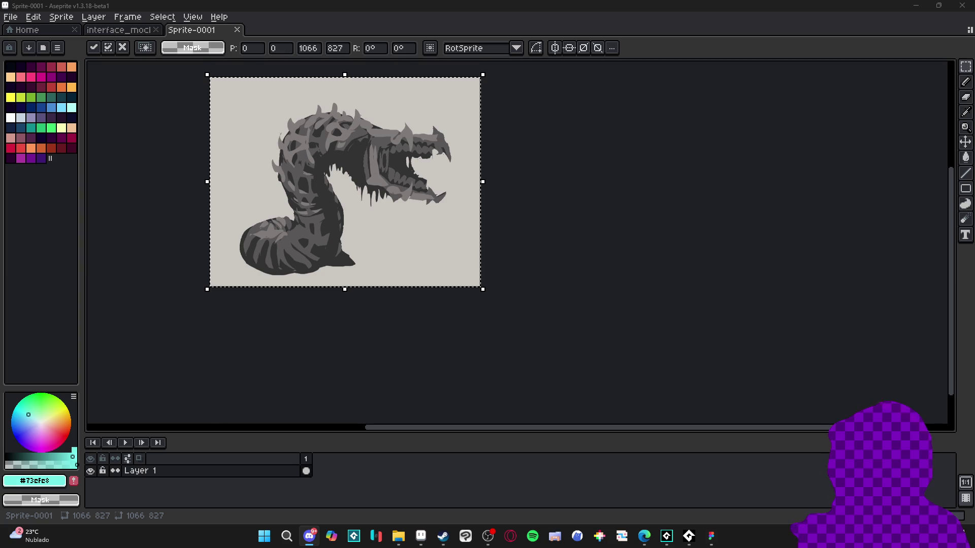
key("alt+Tab")
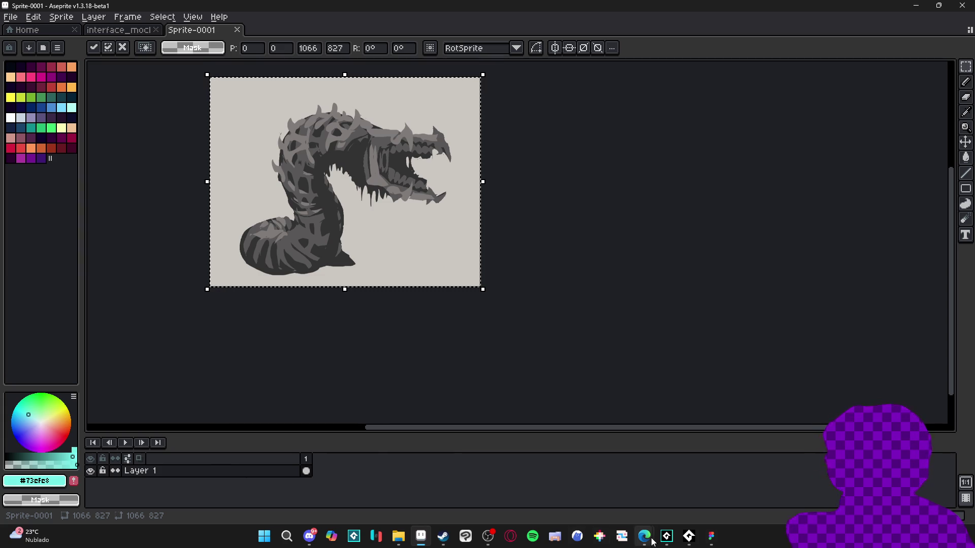
left_click(712, 539)
Step: Deselect the spoils group and browse the Spiritalis menu frames, including the Monstruary artwork
scroll(538, 422, "down", 5)
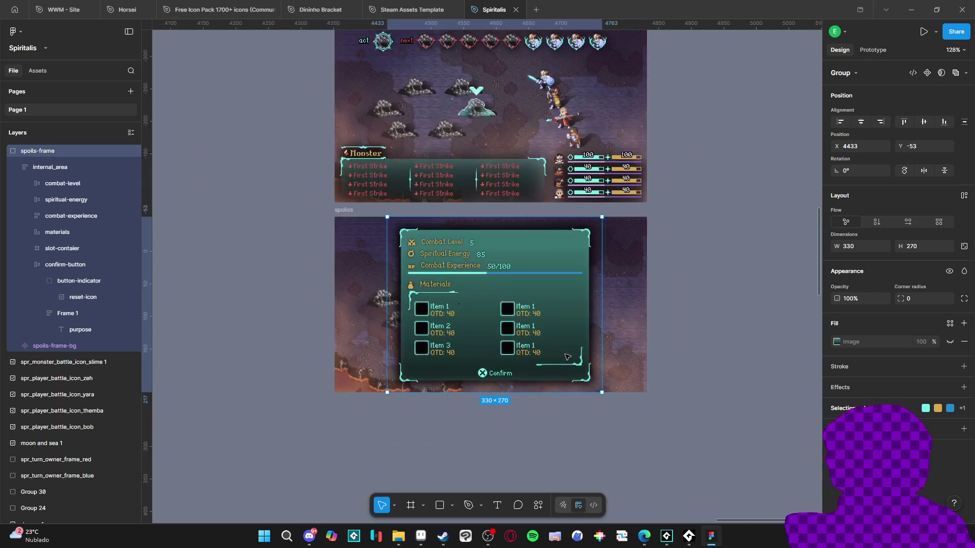
left_click(556, 450)
scroll(537, 418, "down", 3)
scroll(536, 418, "down", 5)
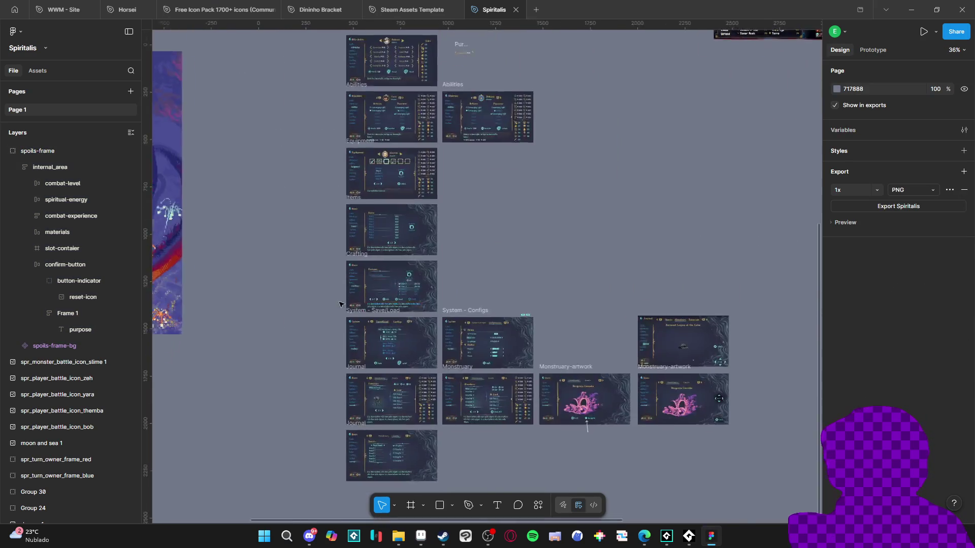
scroll(374, 153, "up", 10)
scroll(375, 152, "down", 5)
scroll(558, 292, "down", 8)
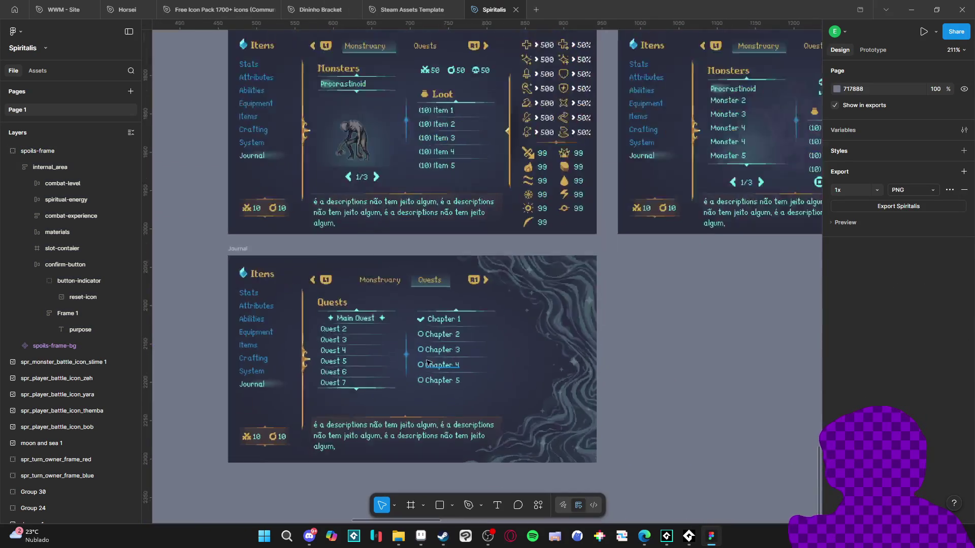
scroll(559, 292, "up", 5)
scroll(457, 315, "right", 5)
scroll(428, 322, "down", 3)
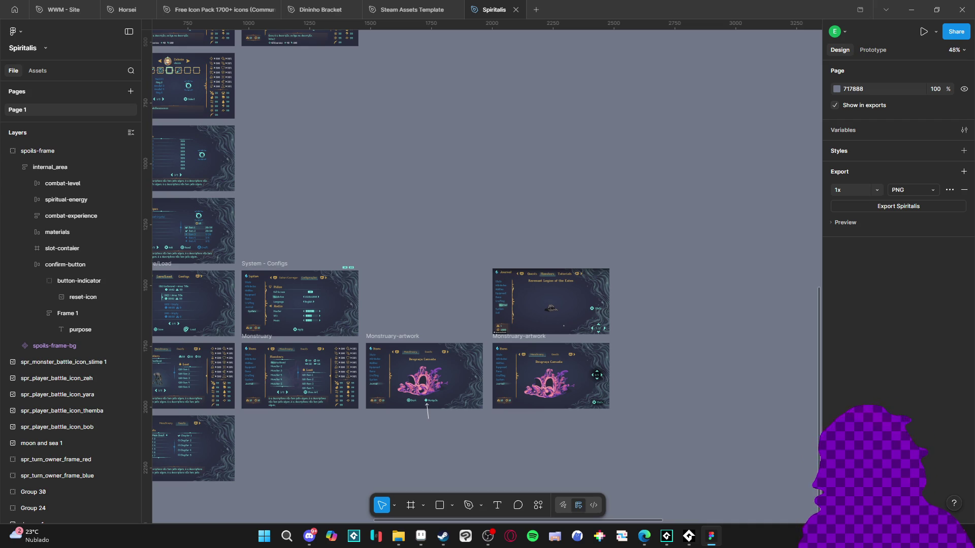
Step: Switch over to the serpent sprite in Aseprite
key("alt+Tab")
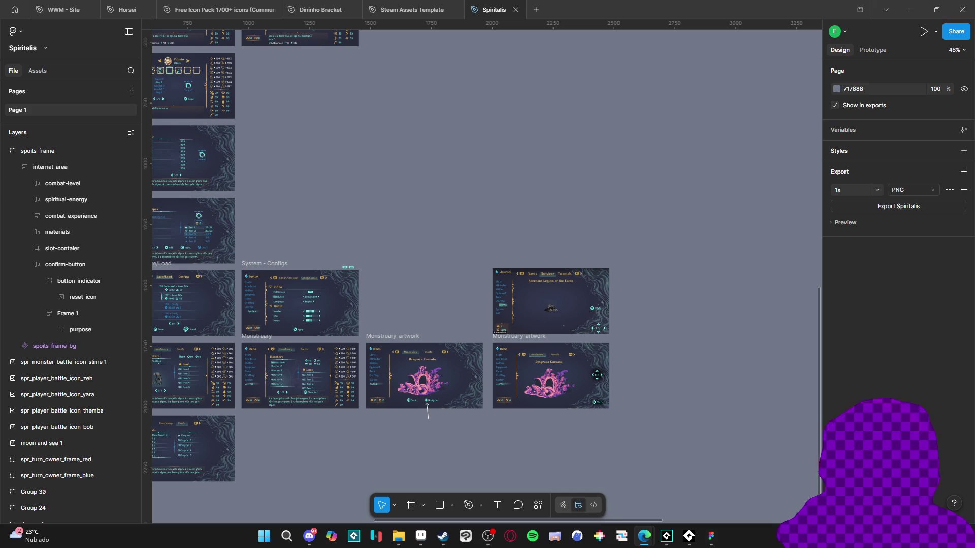
left_click(421, 536)
scroll(431, 233, "up", 3)
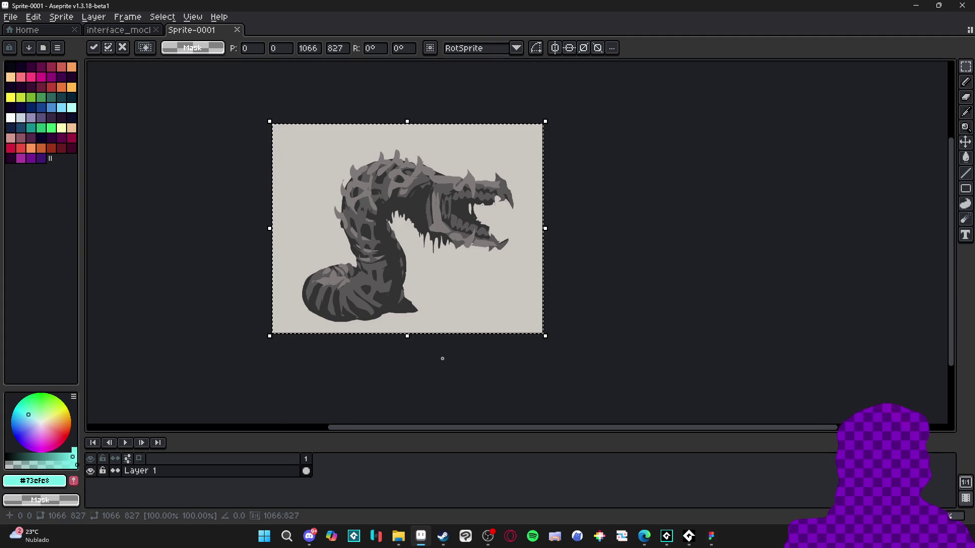
Step: Pan and zoom around the Sprite-0001 serpent canvas in Aseprite
key("alt+Tab")
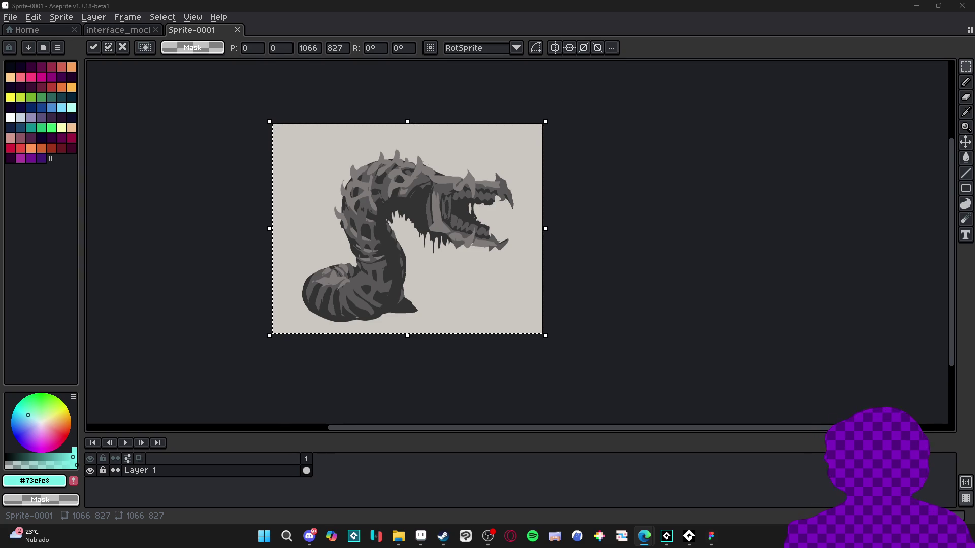
scroll(376, 203, "up", 1)
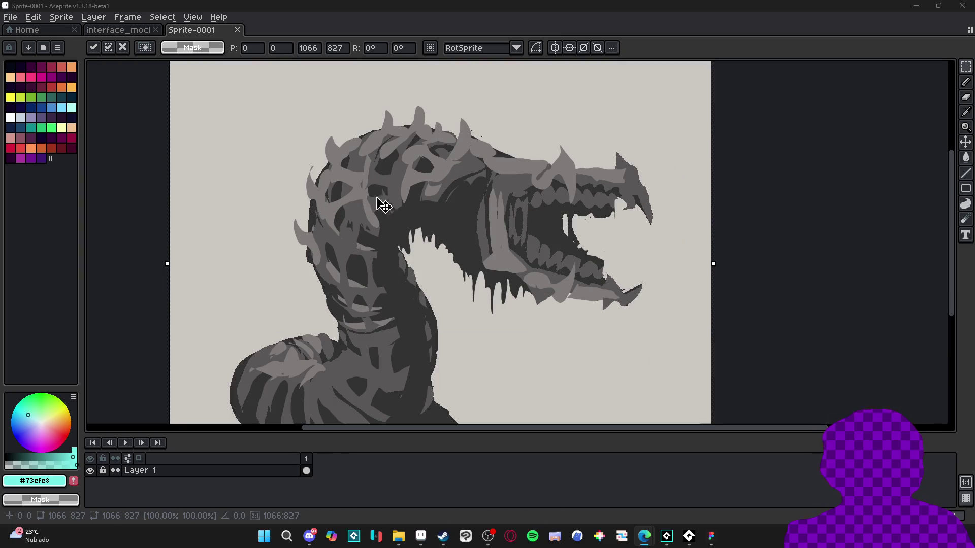
scroll(341, 191, "down", 1)
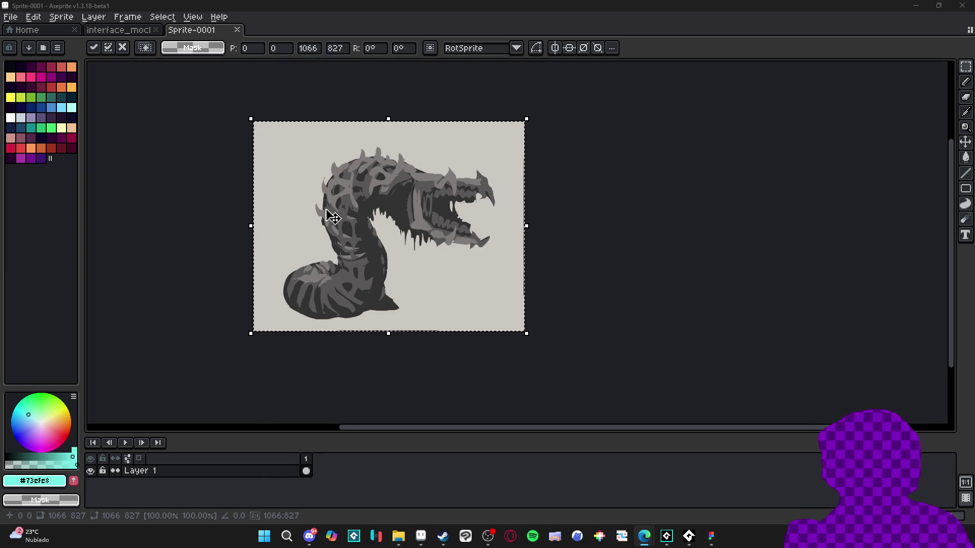
left_click_drag(347, 225, 336, 252)
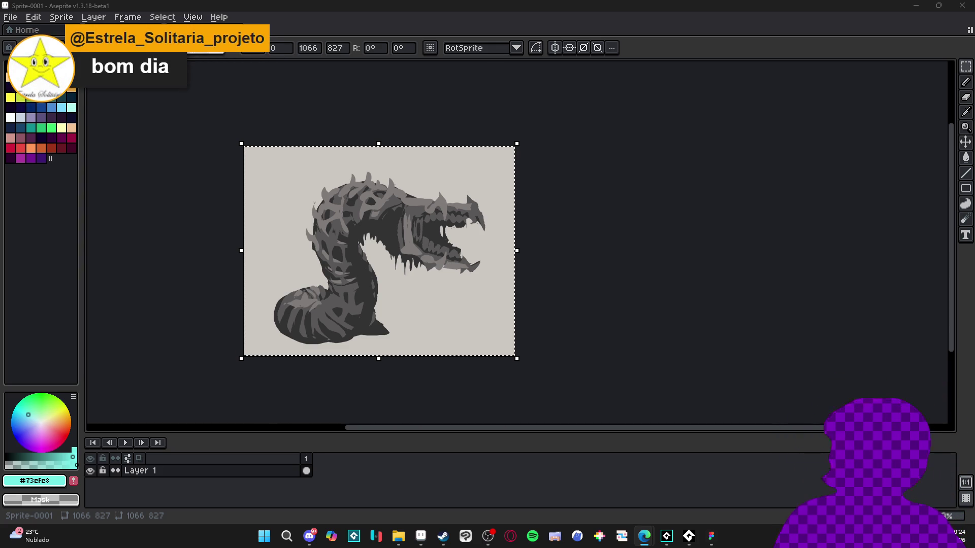
mouse_move(346, 253)
left_mouse_down()
mouse_move(429, 249)
mouse_move(404, 247)
left_mouse_up()
Step: Magic-wand the serpent's mid-grey areas onto new Layer 2, hide it, and return to Layer 1
key("w")
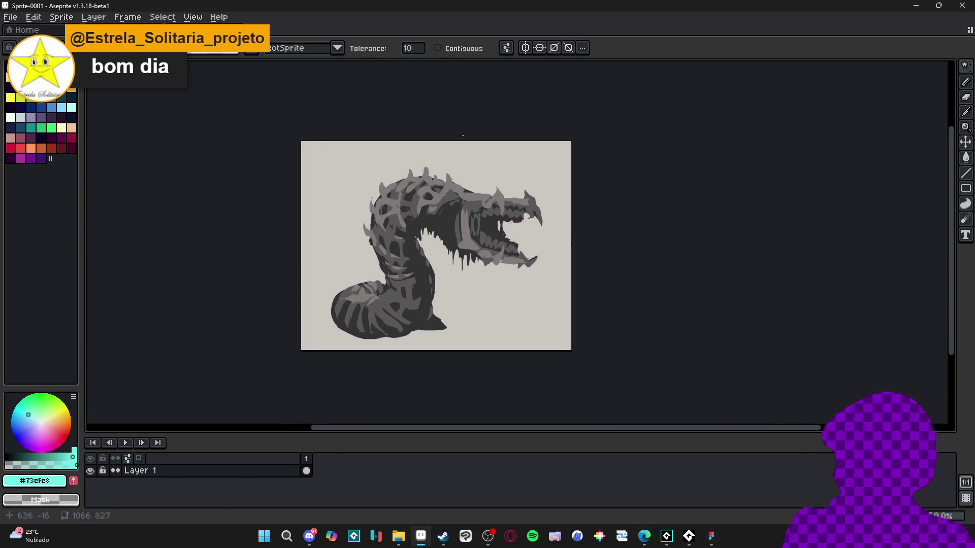
left_click(473, 249)
key("ctrl+j")
key("ctrl+d")
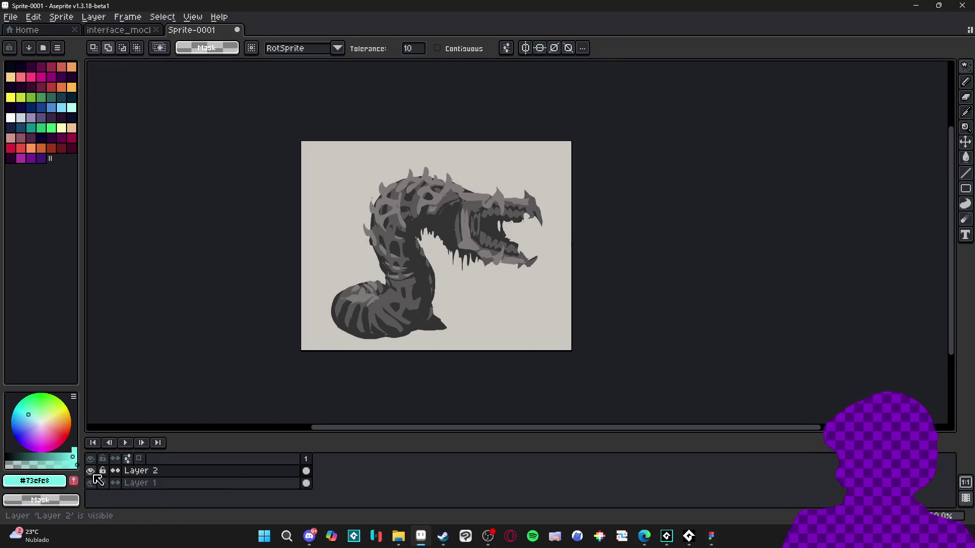
left_click(90, 471)
left_click(137, 483)
Step: Cut the dark-grey areas from Layer 1 onto new Layer 3 and hide it
left_click(427, 285)
key("Delete")
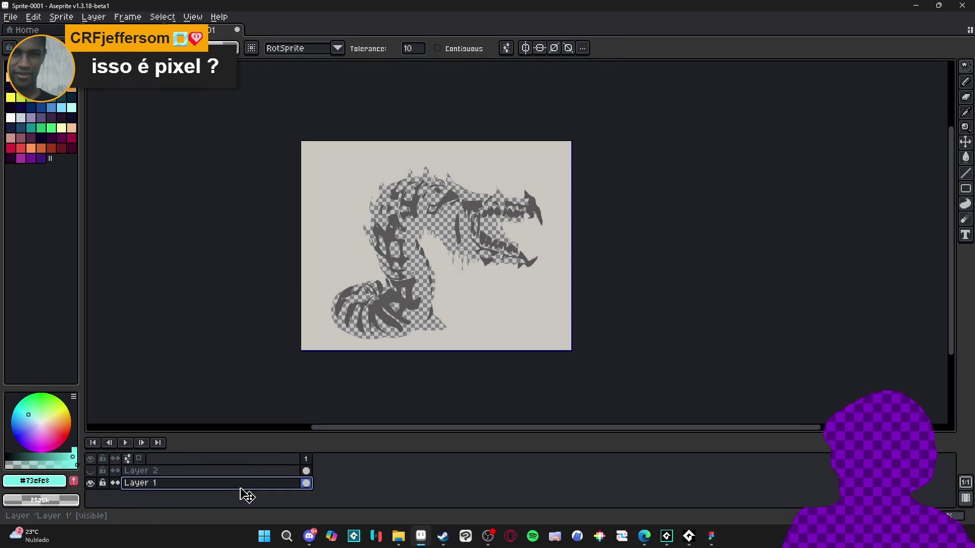
key("ctrl+j")
key("ctrl+d")
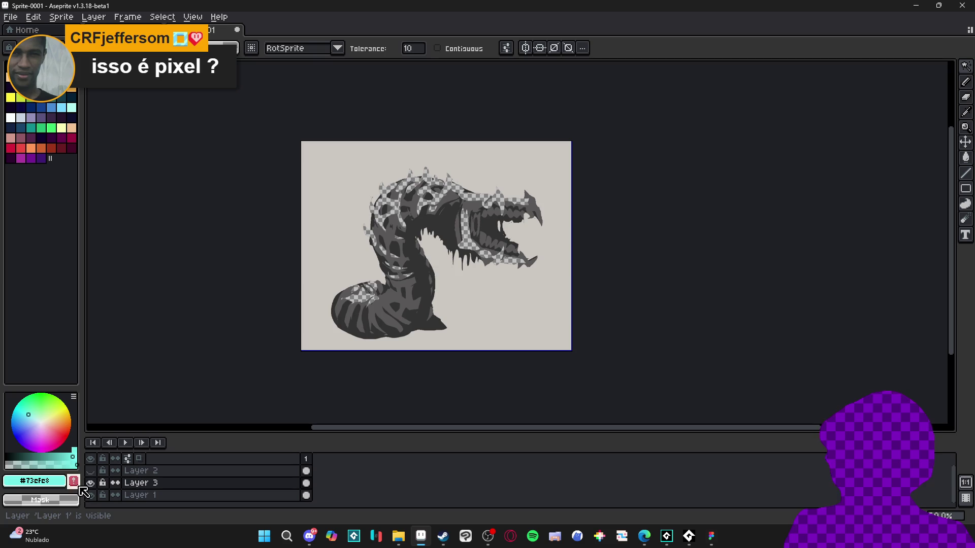
left_click(91, 483)
key("v")
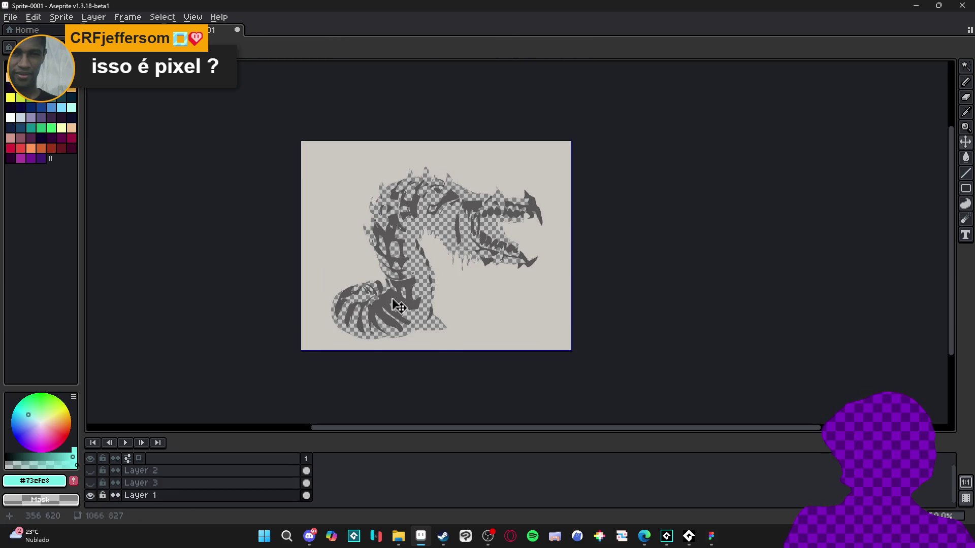
Step: Move the remaining darkest areas of Layer 1 onto new Layer 4
key("w")
left_click(209, 492)
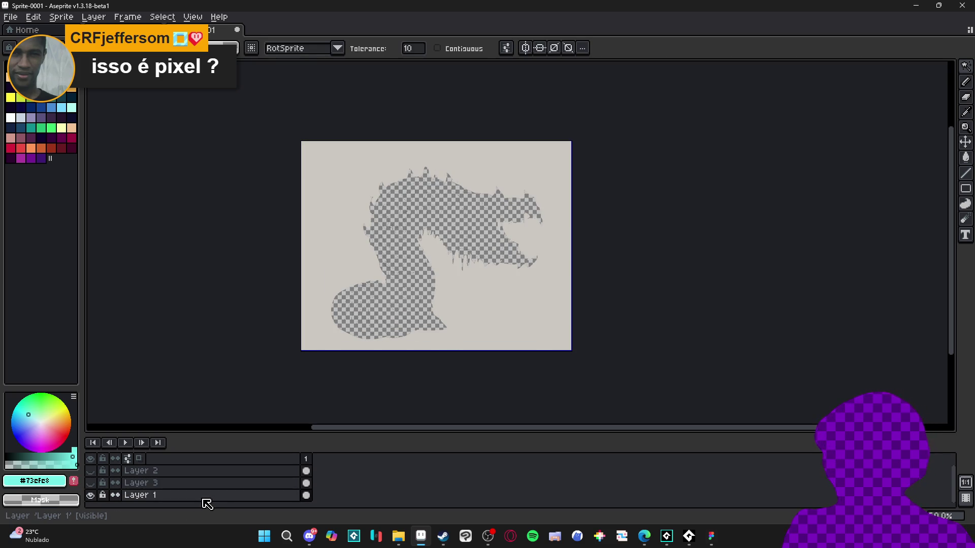
key("shift+n")
key("ctrl+v")
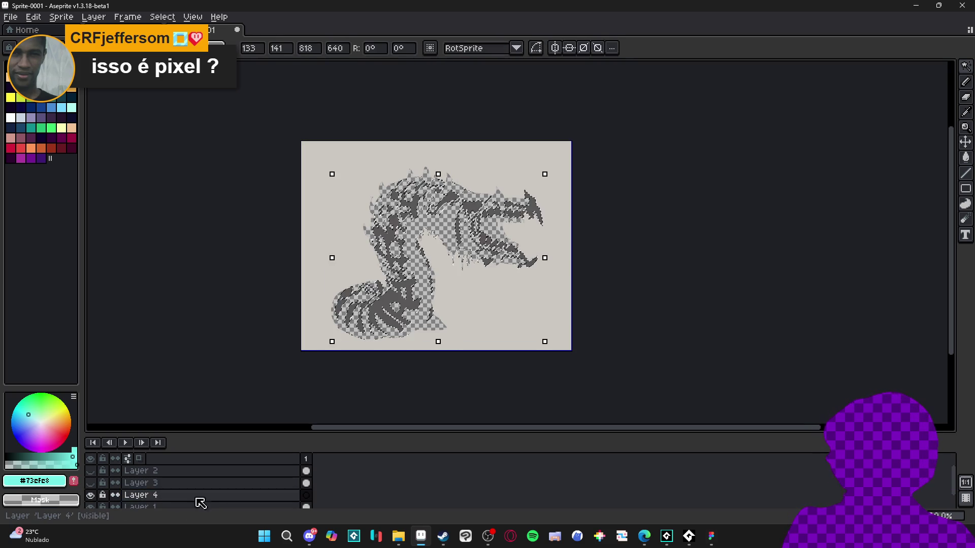
key("Return")
Step: Show Layer 3, hide Layer 1 for transparency, and pick the dark purple palette colour
left_click(92, 483)
scroll(99, 488, "down", 1)
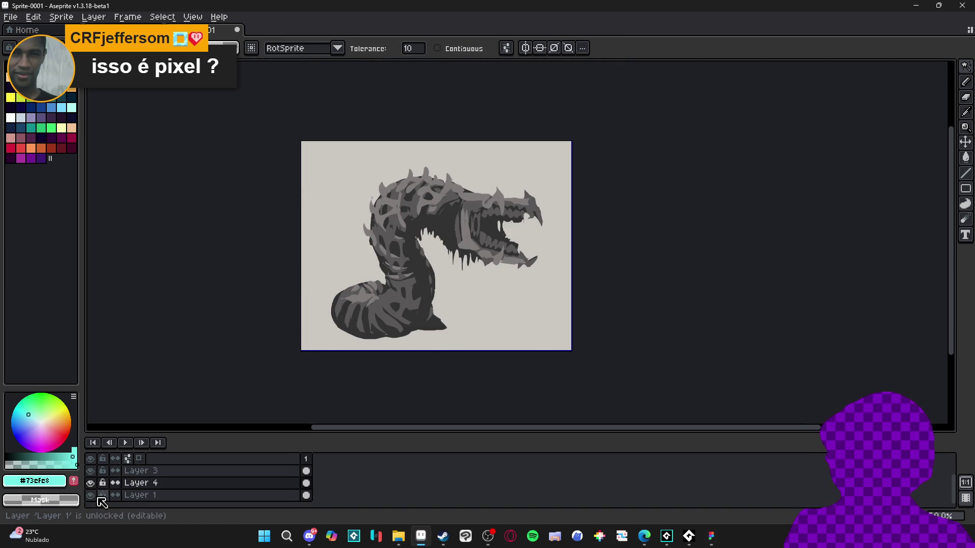
left_click(91, 495)
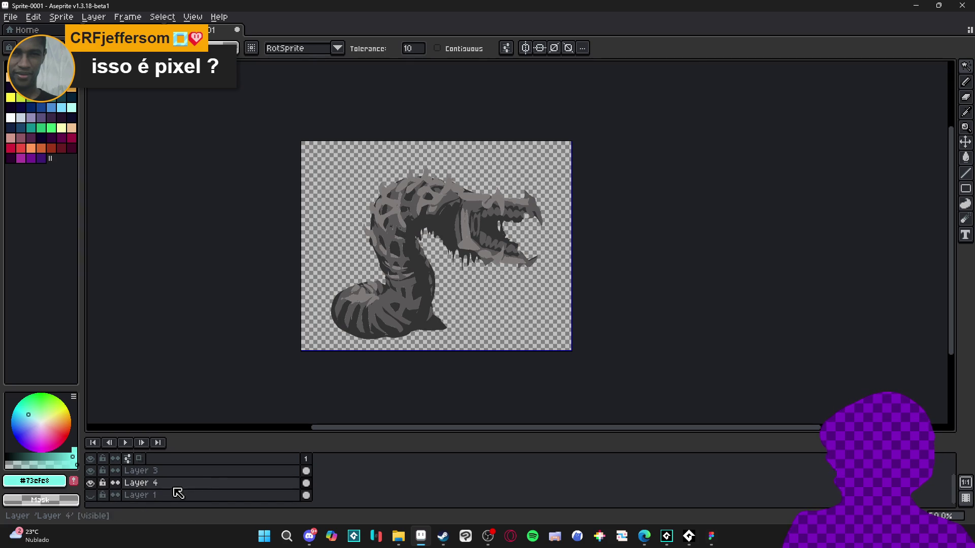
scroll(420, 307, "up", 1)
scroll(419, 308, "up", 1)
left_click(62, 137)
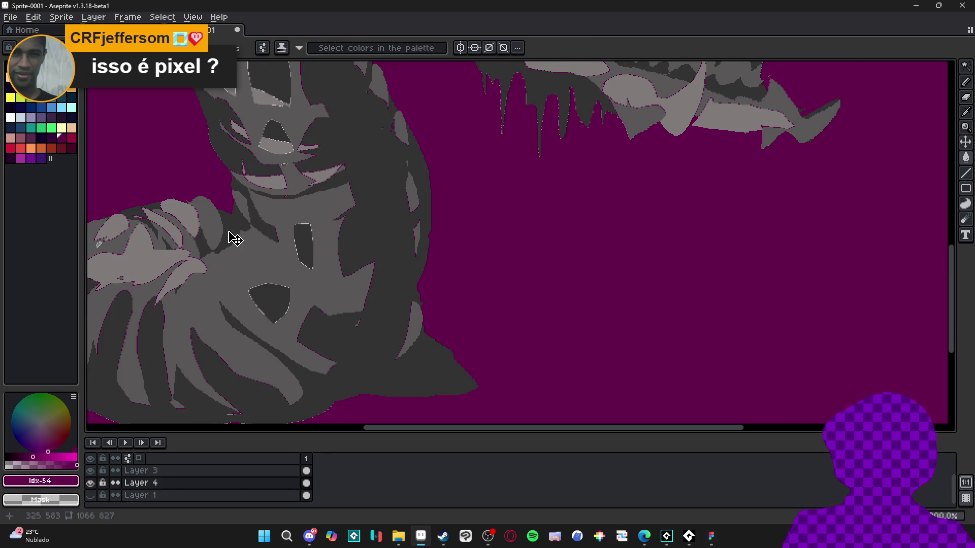
Step: Fill Layer 3 shapes magenta and the body dark purple, undoing twice and redoing one fill
key("alt+Up")
key("f")
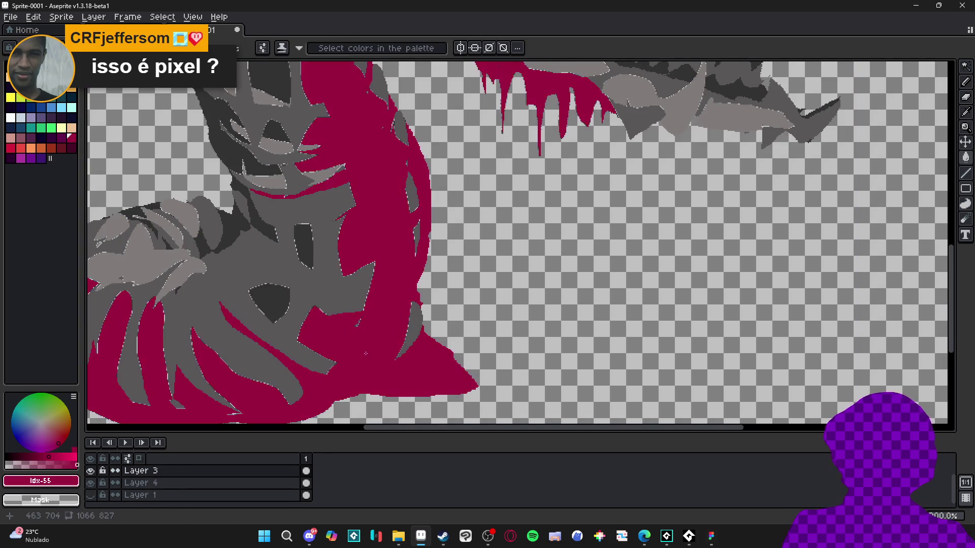
scroll(316, 352, "down", 3)
key("ctrl+d")
left_click(65, 142)
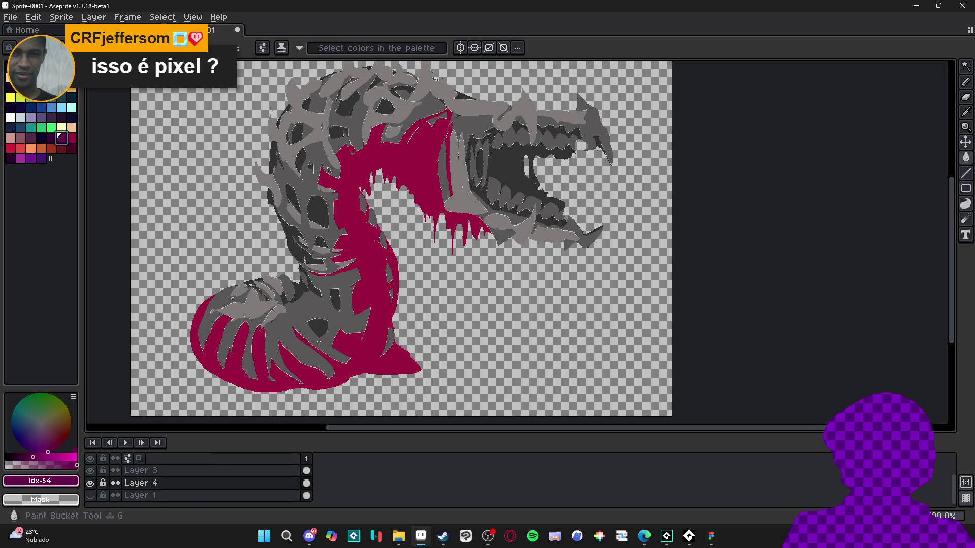
left_click(235, 282)
key("ctrl+z")
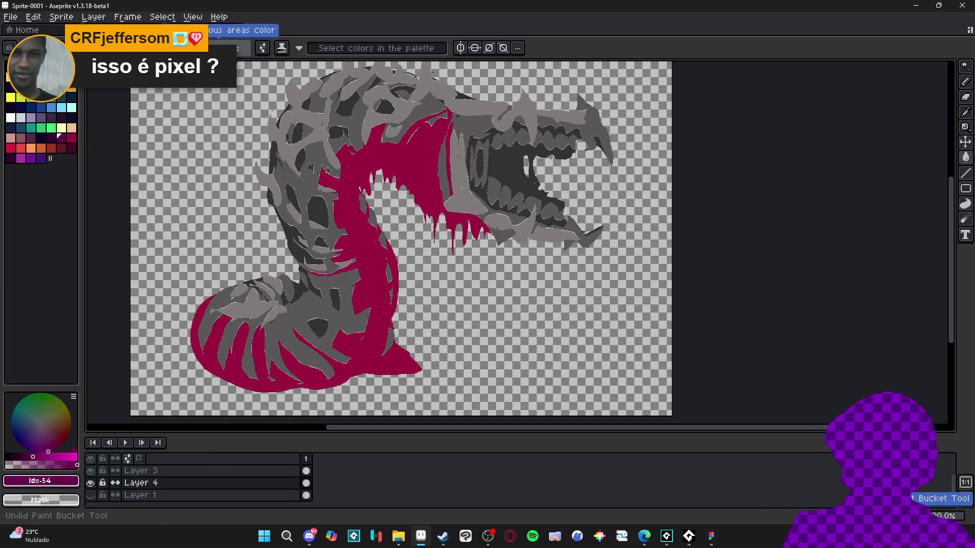
key("ctrl+z")
key("ctrl+y")
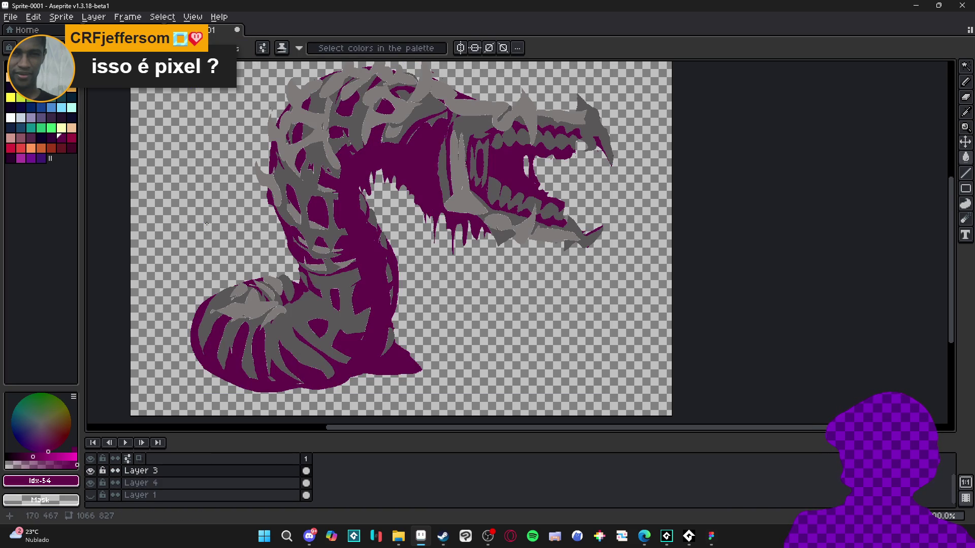
Step: Paint-bucket the grey shapes in crimson shades, then switch to interface_mockup and the interface folder
left_click(75, 144)
key("ctrl+y")
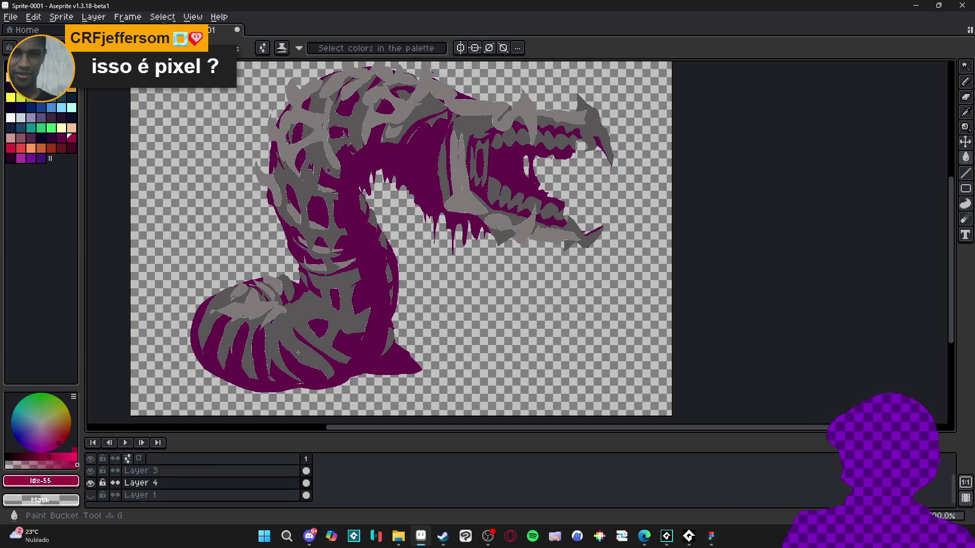
left_click(10, 148)
left_click(272, 314)
scroll(303, 320, "down", 2)
scroll(303, 319, "up", 2)
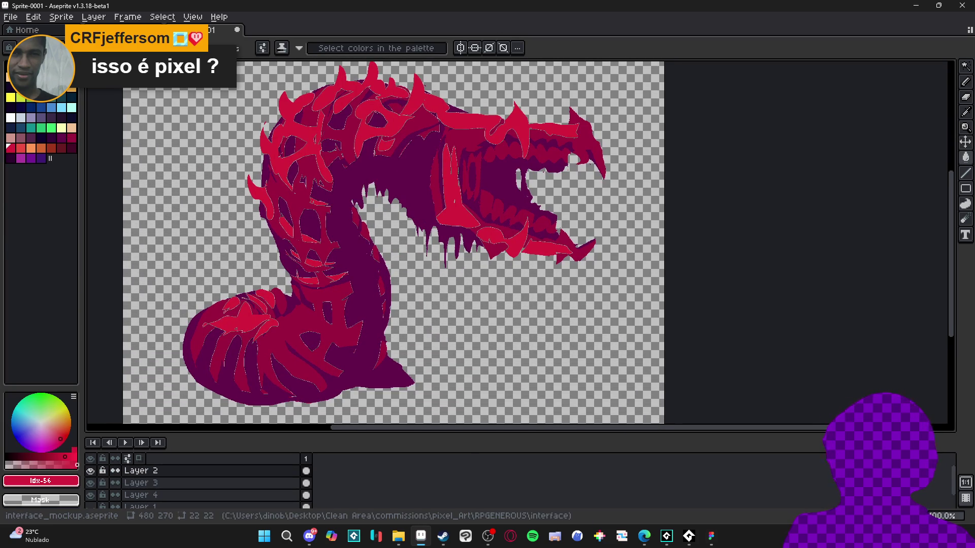
left_click(346, 29)
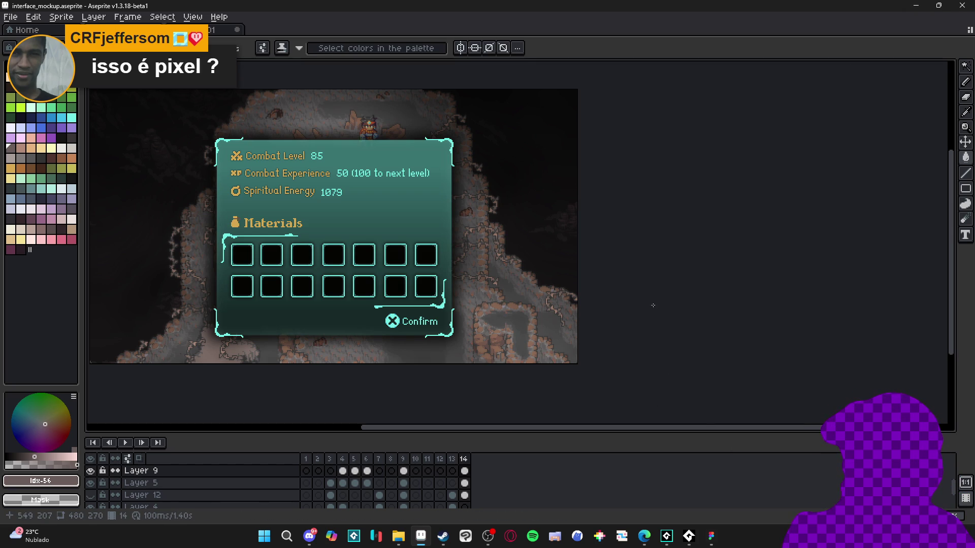
left_click(398, 536)
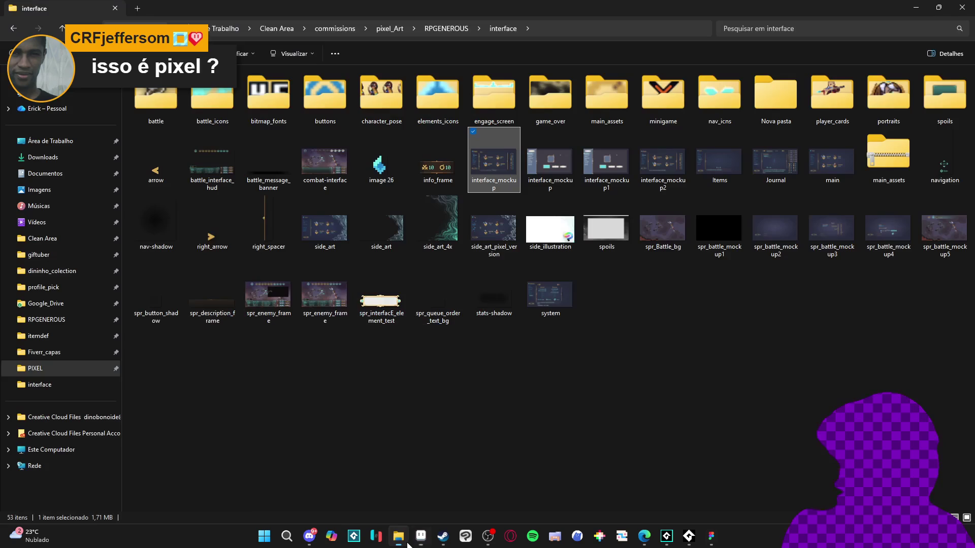
Step: Bring up the RPGENEROUS interface folder in File Explorer, then return to the blade beam sprite
left_click(310, 536)
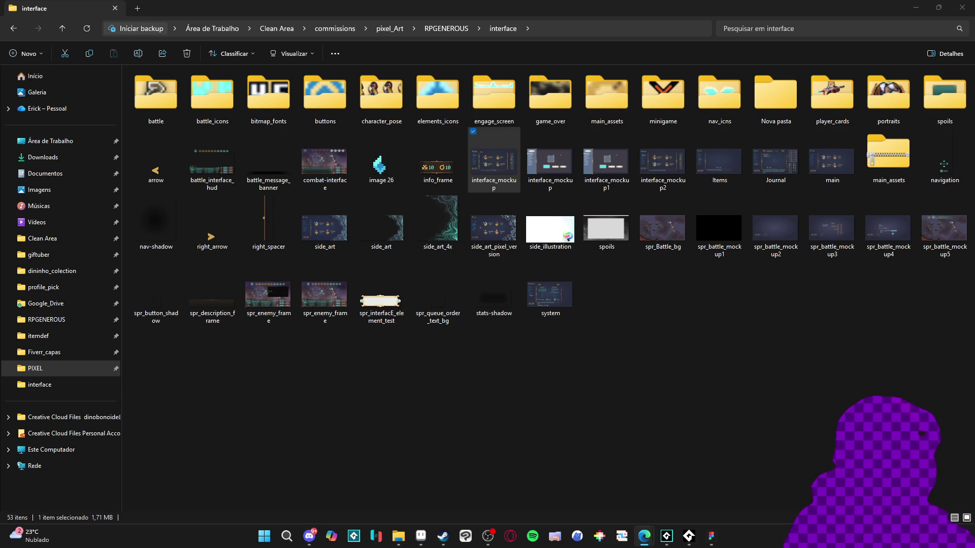
key("alt+Tab")
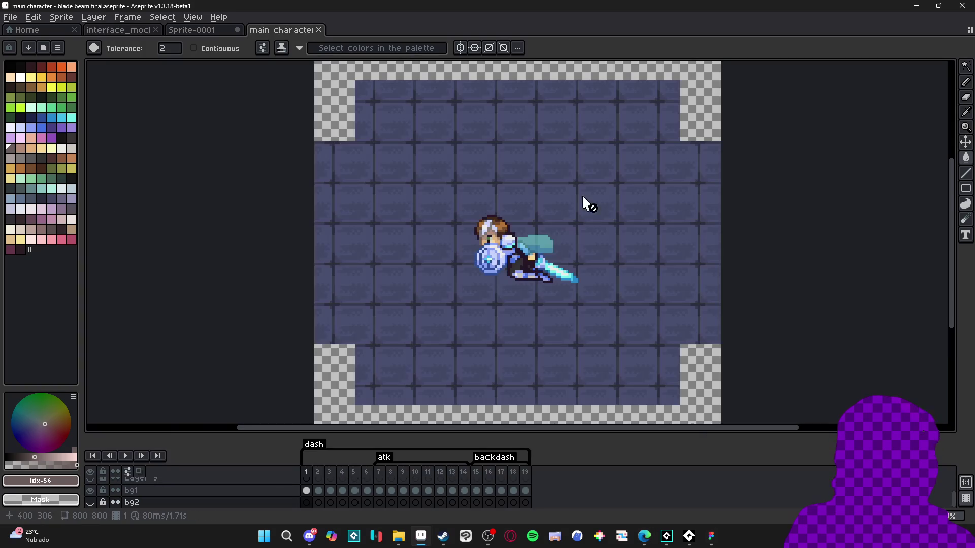
Step: Save main character - blade beam final.aseprite into character_spells\Bob\blade_beam
key("alt+f")
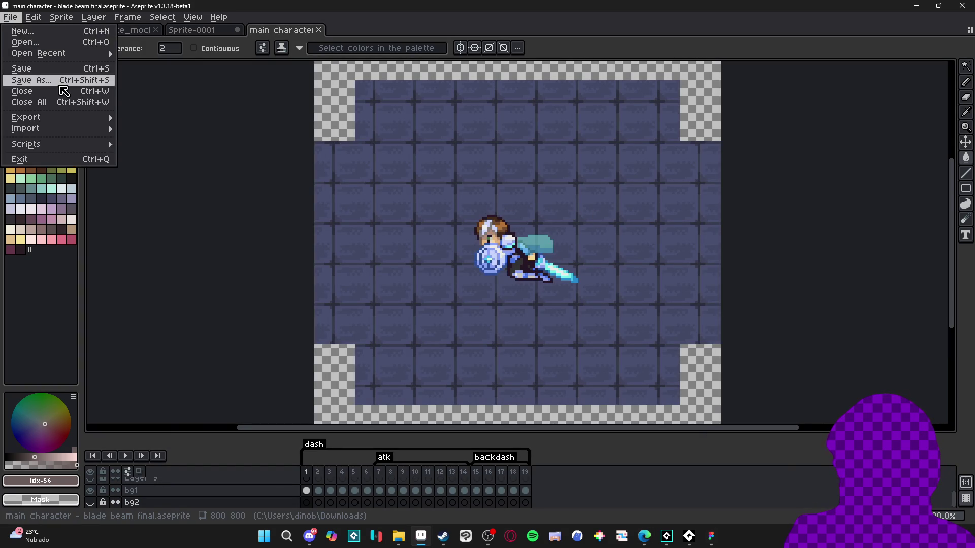
key("a")
left_click(492, 91)
left_click(548, 209)
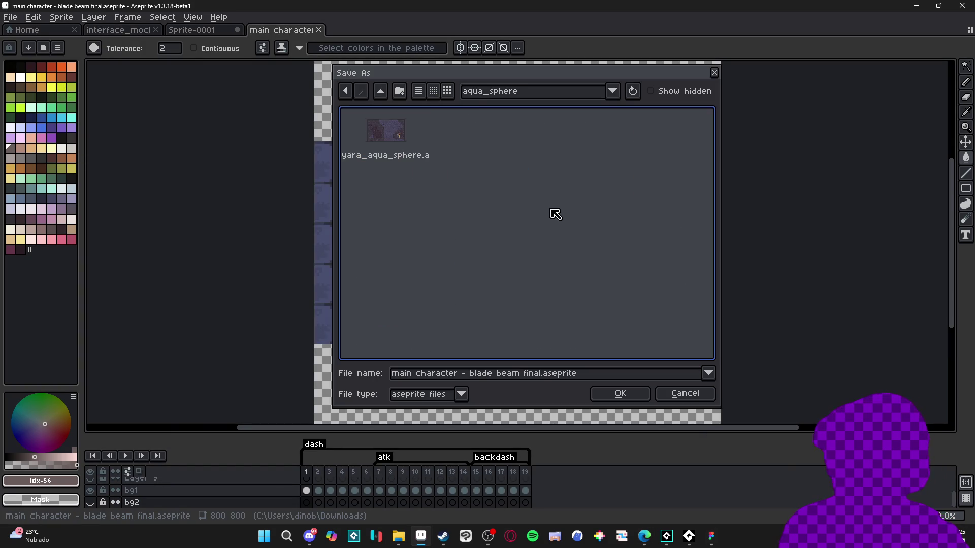
left_click(384, 95)
left_click(384, 95)
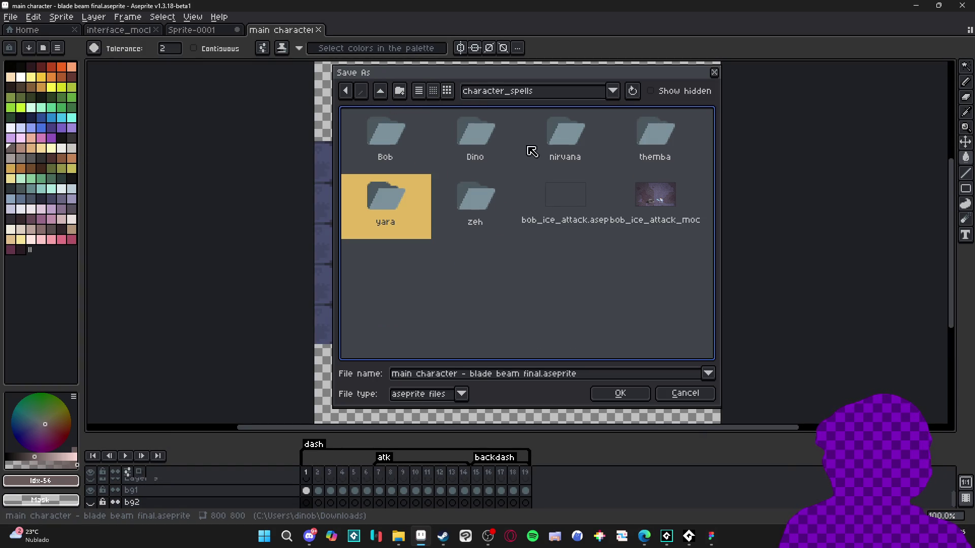
left_click(381, 144)
double_click(385, 147)
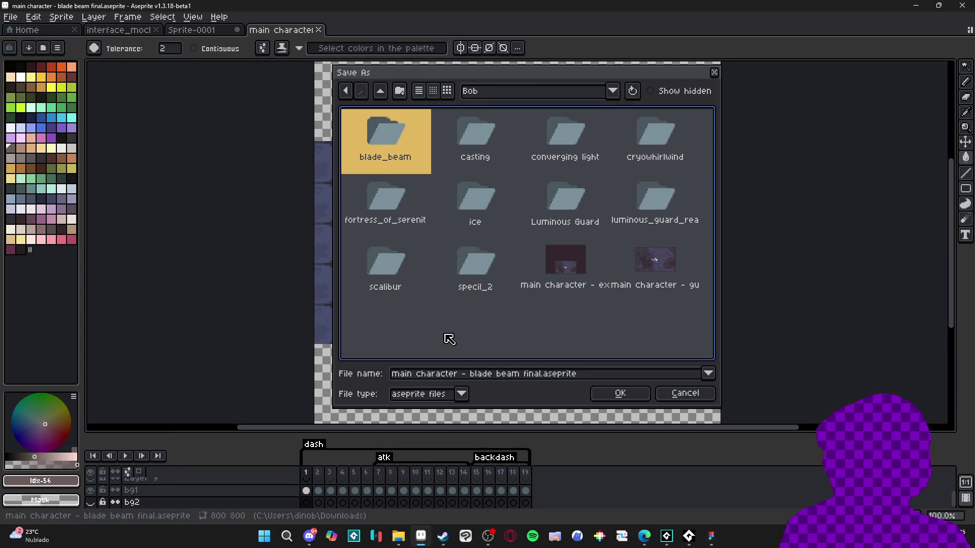
double_click(375, 133)
left_click(618, 397)
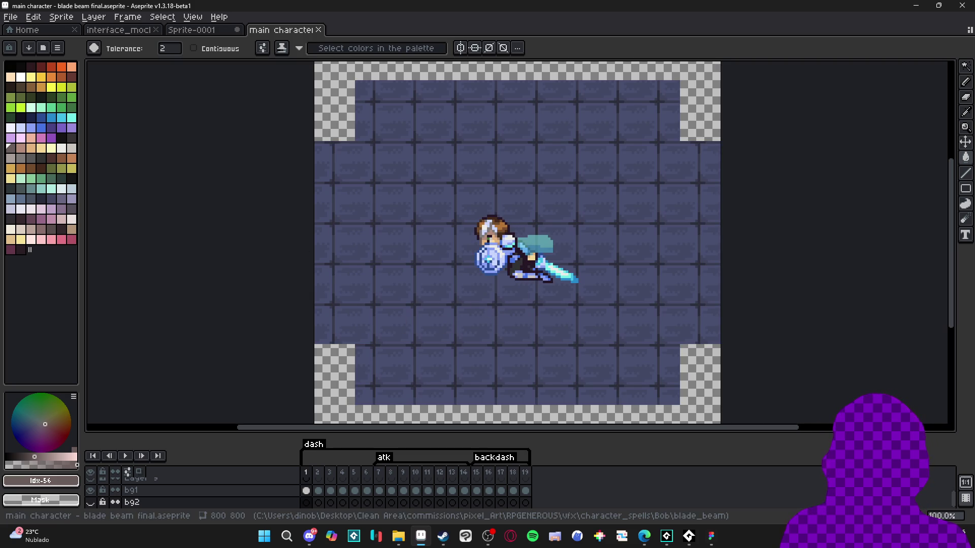
Step: Zoom to about 1200% on the hero's head and switch to the Pencil tool
scroll(457, 218, "up", 2)
key("v")
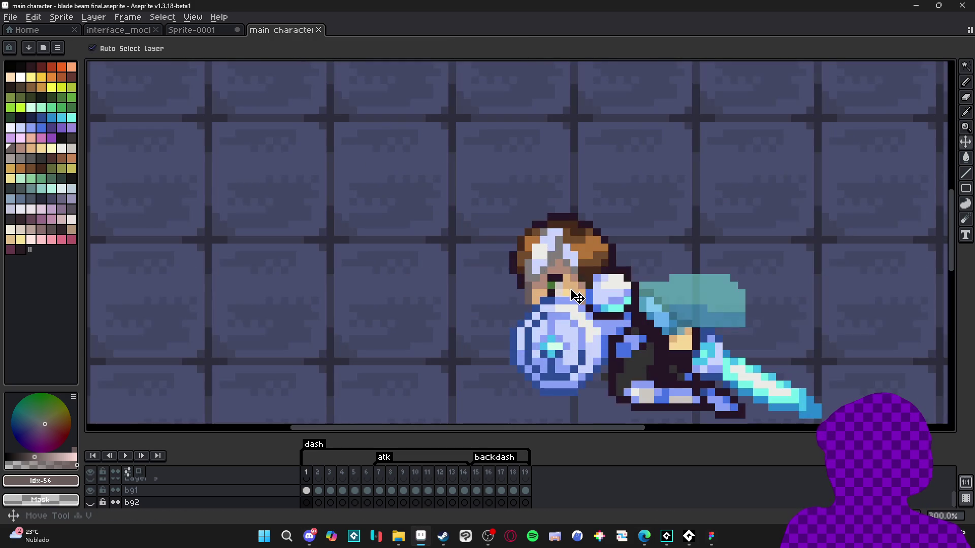
scroll(516, 250, "up", 6)
key("b")
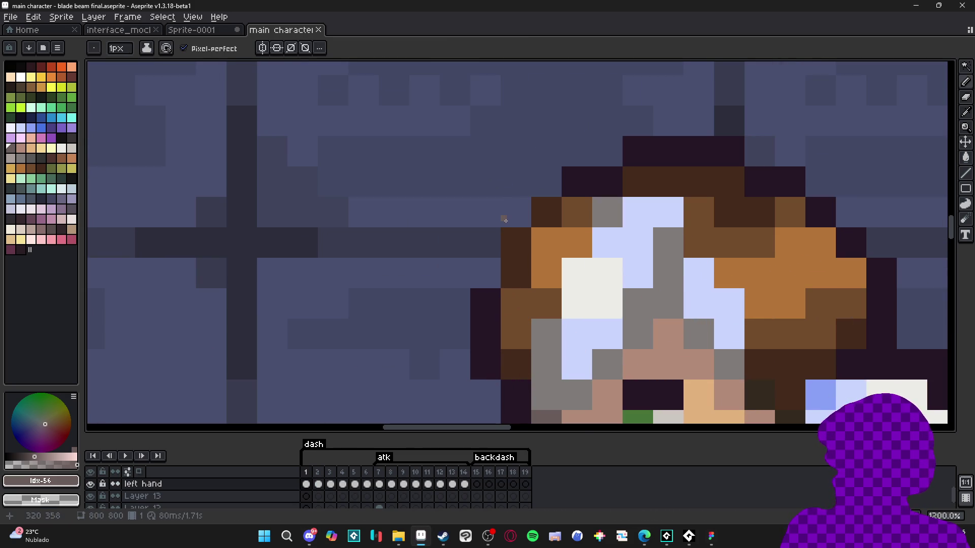
mouse_move(644, 536)
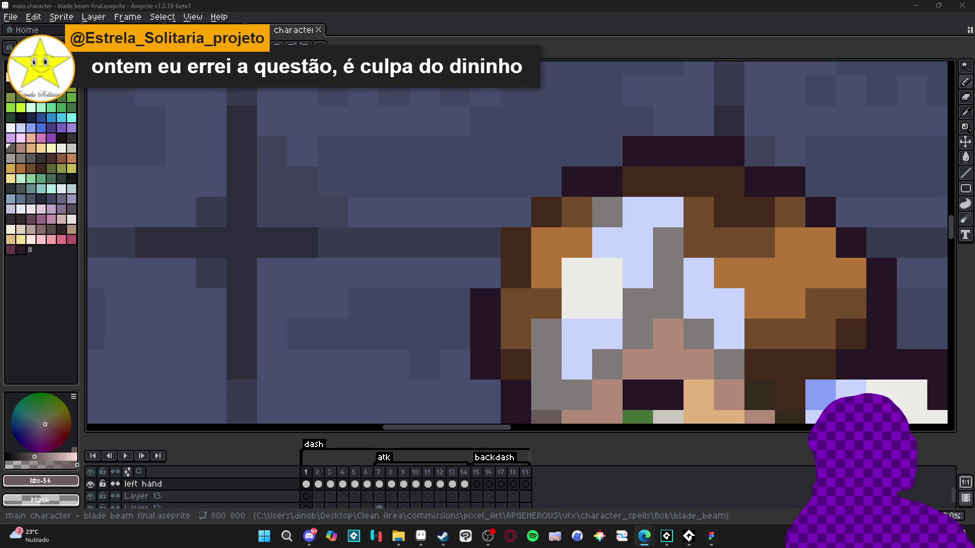
Step: Marquee-select a single dark pixel beside the hero's hair
left_click(484, 309)
key("m")
scroll(485, 310, "up", 3)
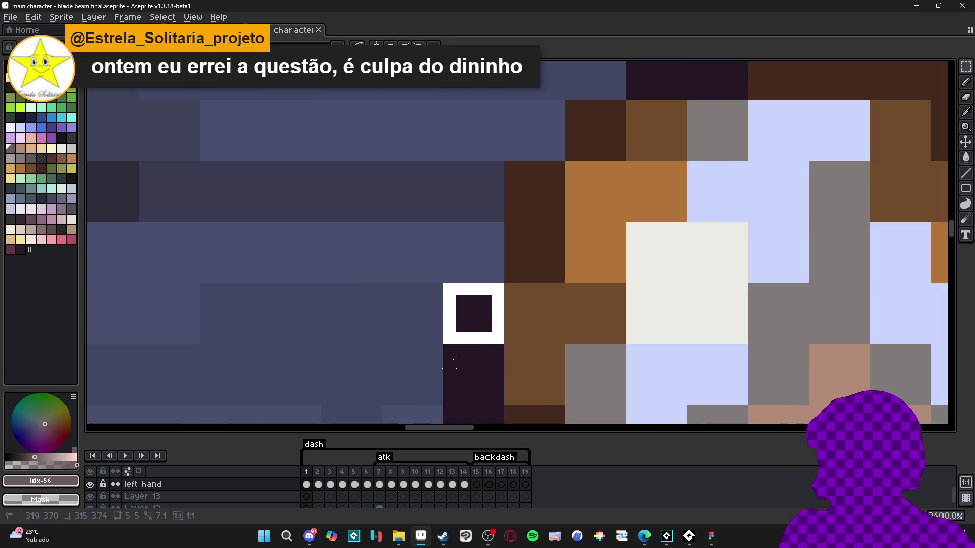
left_click_drag(446, 285, 501, 341)
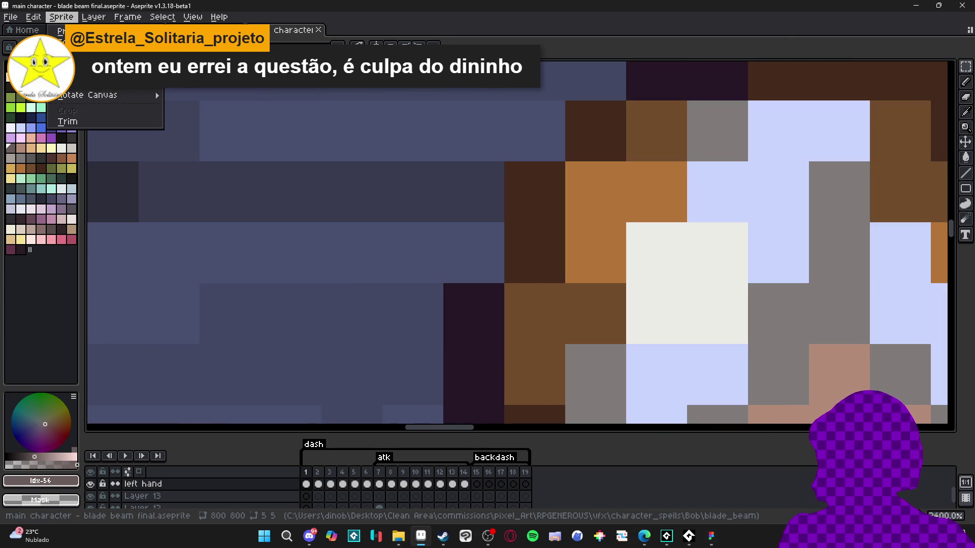
Step: Resize the sprite from 800×800 to 160×160 pixels and view a later frame
left_click(81, 73)
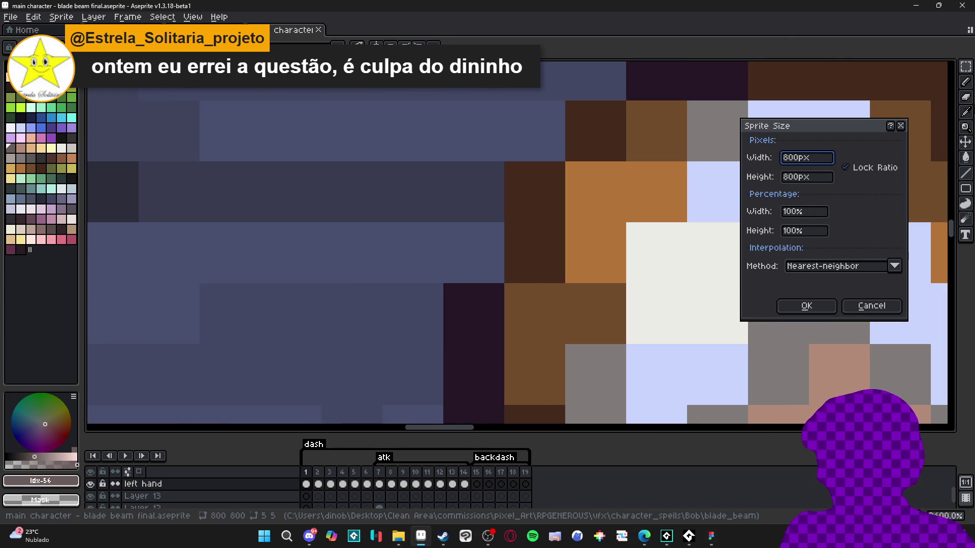
type("1600")
key("Return")
scroll(505, 265, "down", 5)
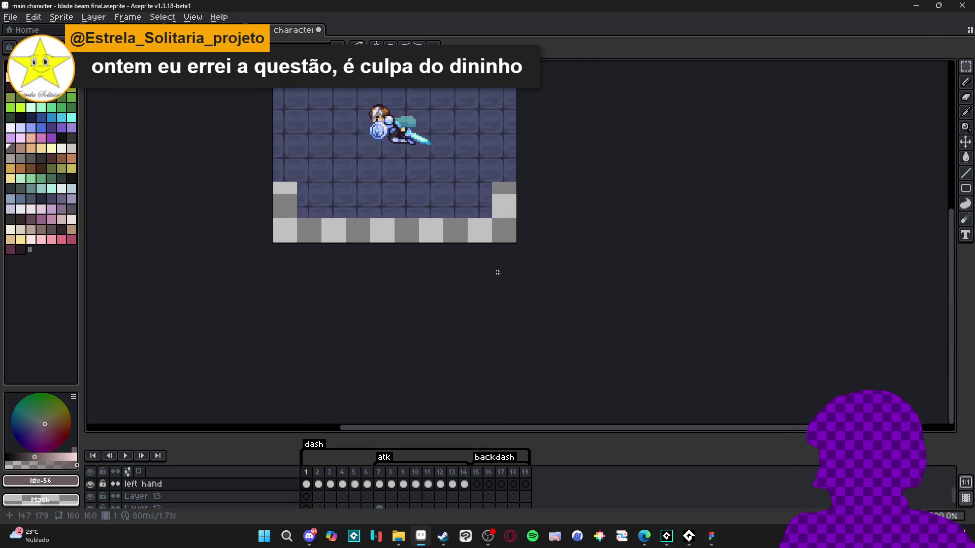
scroll(505, 265, "up", 2)
left_click(318, 483)
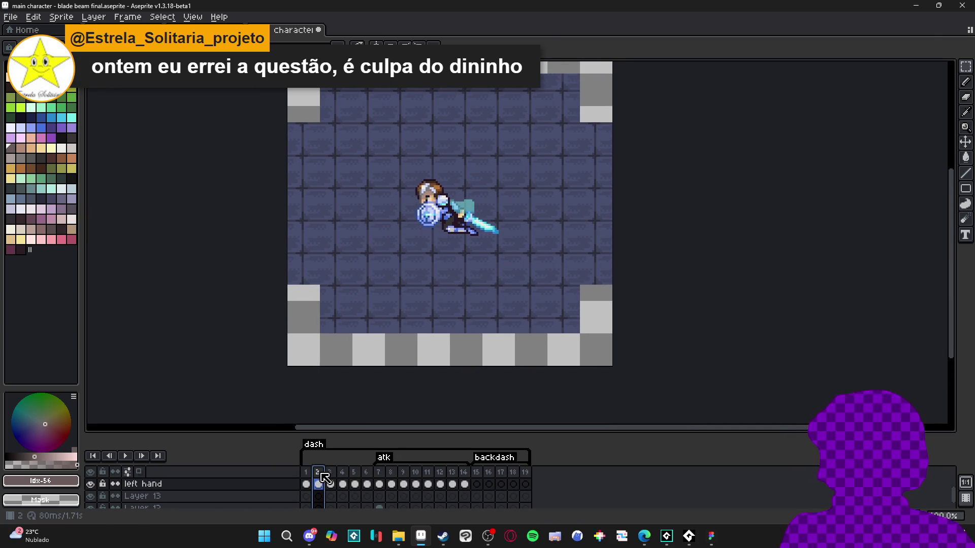
Step: Show frame 12 of the attack with the blade slash and make Layer 34 (blade beam) active
left_click(445, 484)
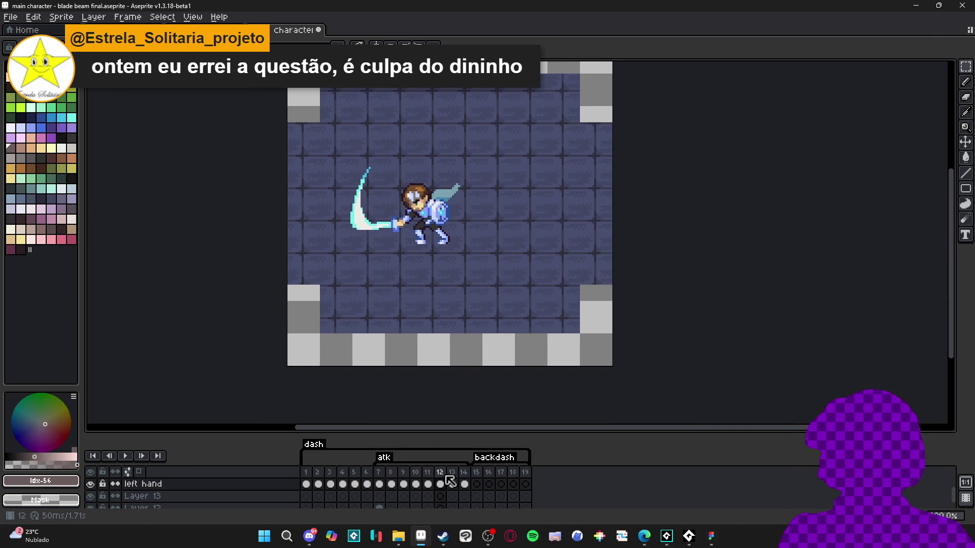
left_click(361, 222, "ctrl")
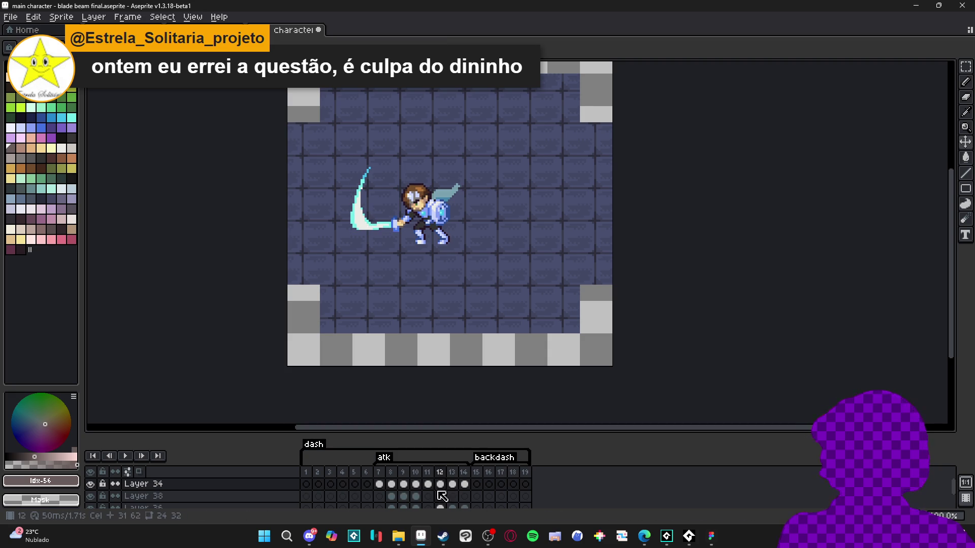
key("alt+Tab")
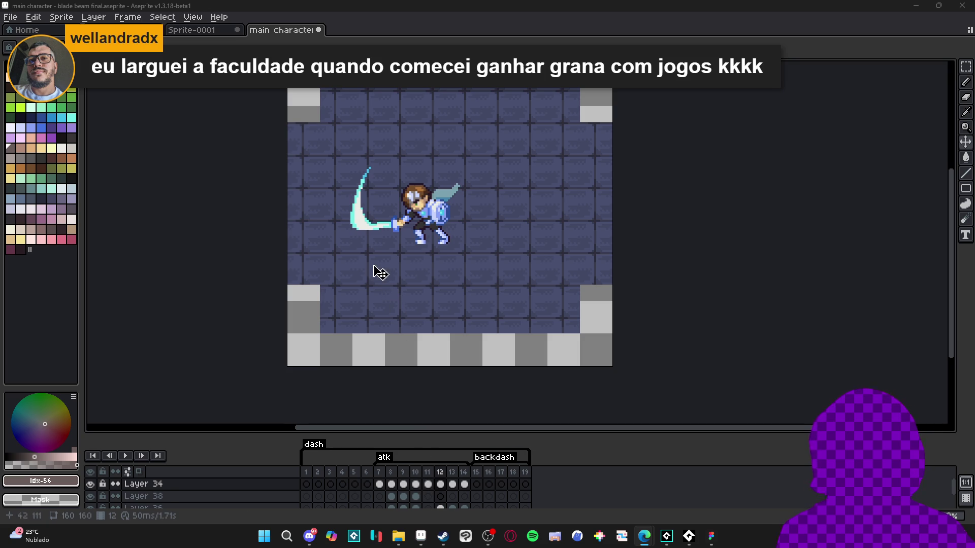
scroll(365, 237, "up", 1)
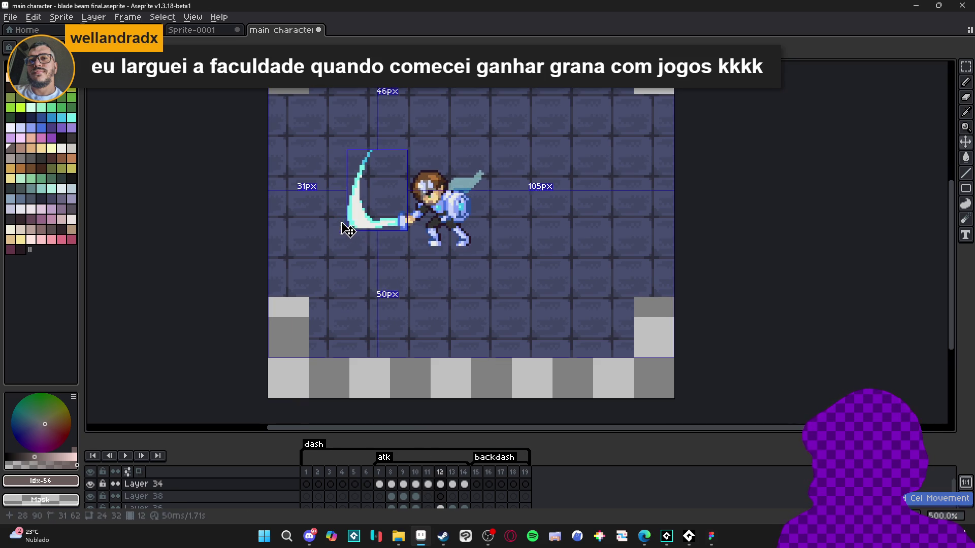
Step: Flip between frames 11 through 14 to compare the sword poses and the low slash
left_click(452, 484)
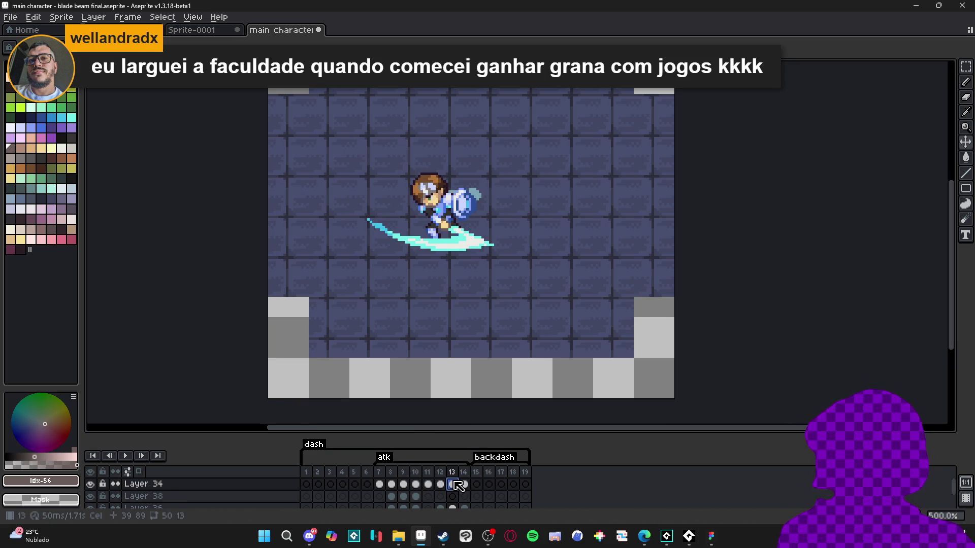
left_click(428, 484)
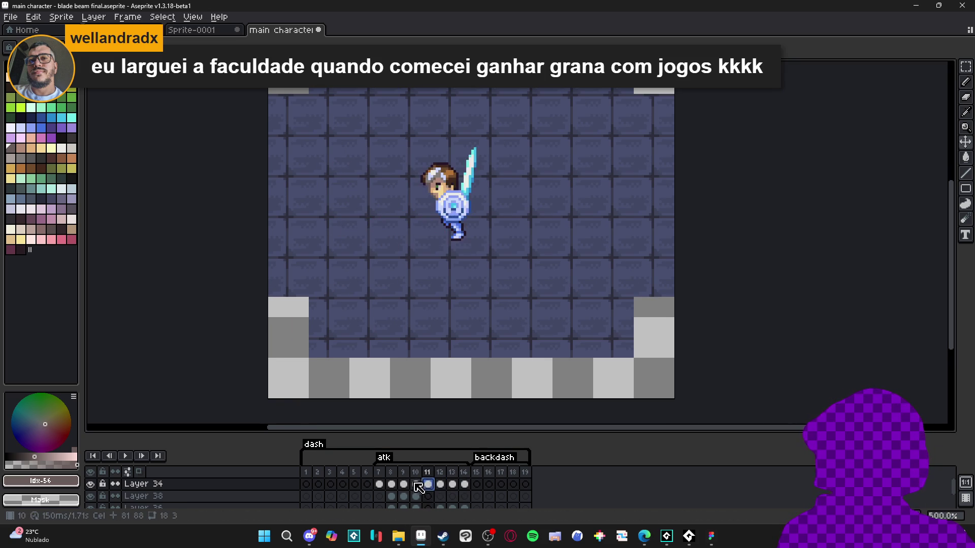
left_click(415, 484)
left_click(403, 484)
left_click(428, 484)
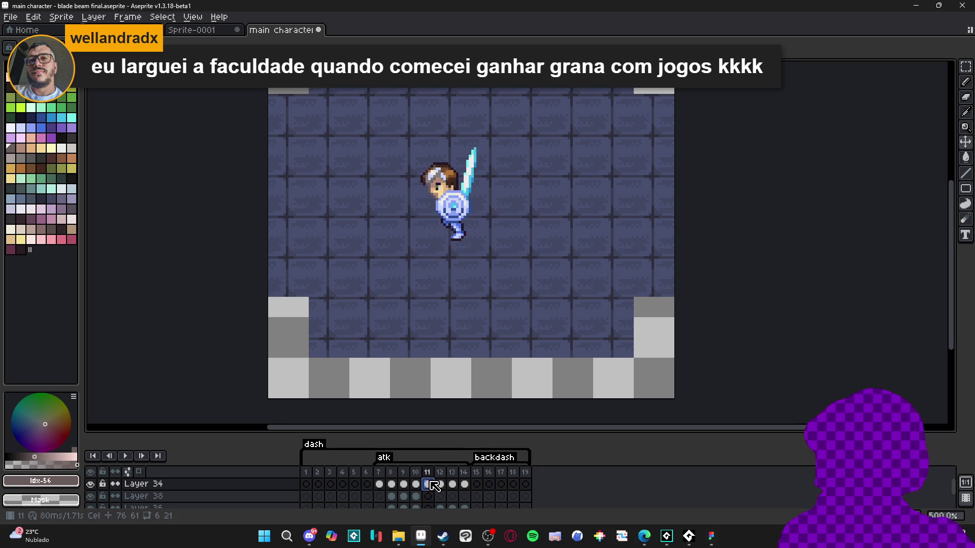
left_click(439, 485)
left_click(453, 484)
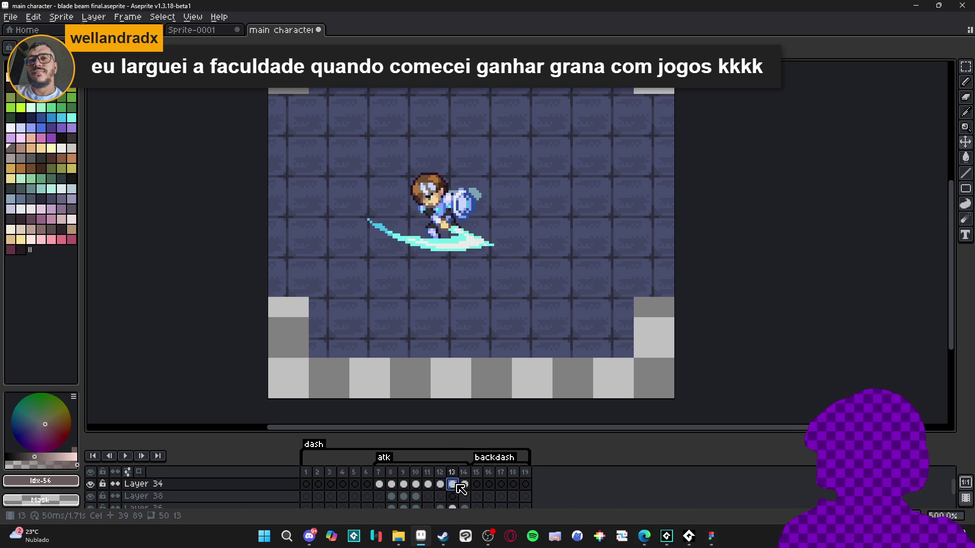
left_click(463, 485)
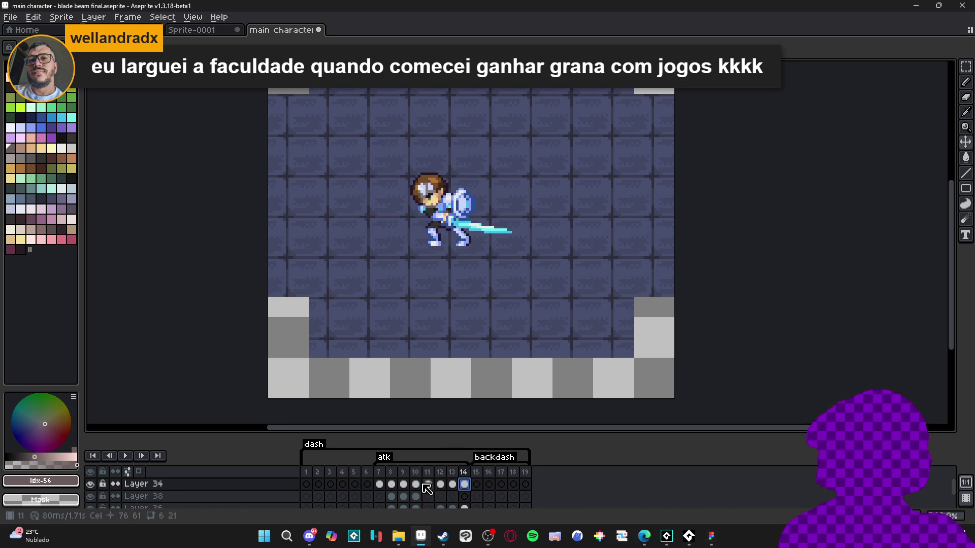
Step: Play the attack animation, stop it, and step through frames with the arrow keys
left_click(131, 458)
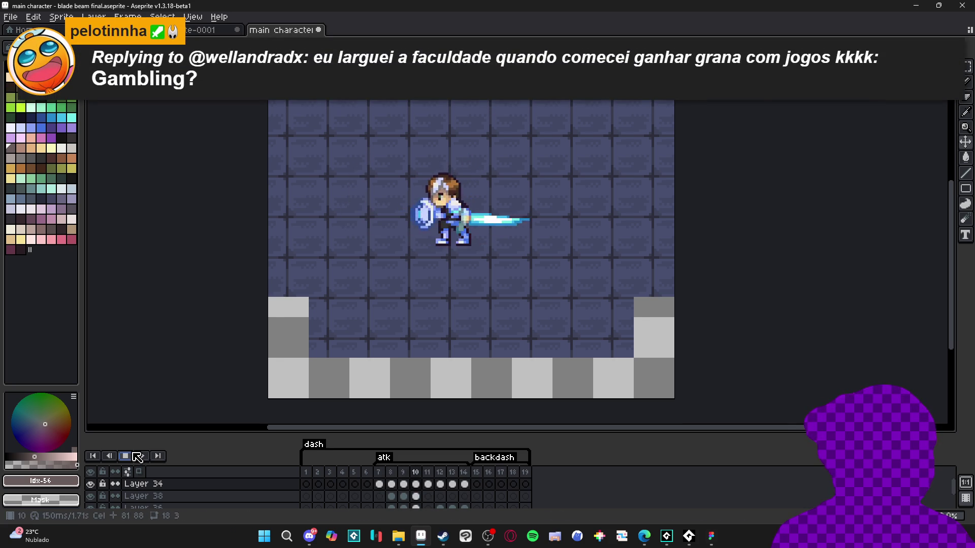
left_click(417, 483)
key("Left")
key("Left")
key("Right")
key("Right")
key("Right")
Step: Settle on frame 12, the blade-slash frame, and select its cel
left_click(442, 485)
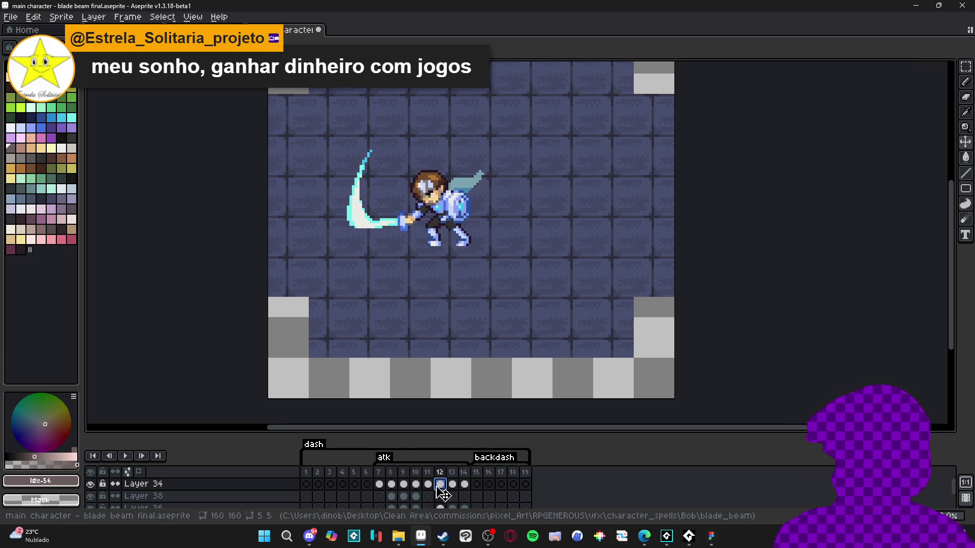
left_click(429, 485)
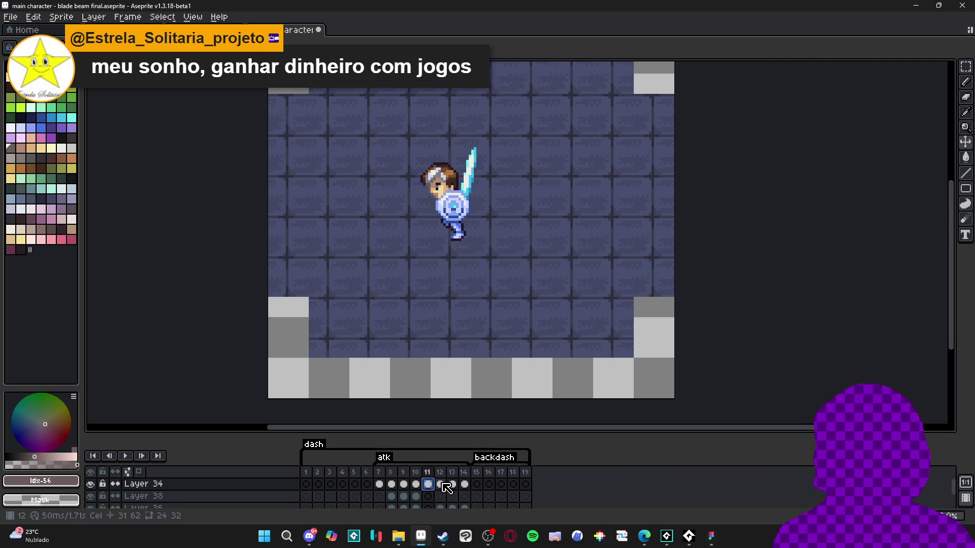
scroll(429, 489, "down", 1)
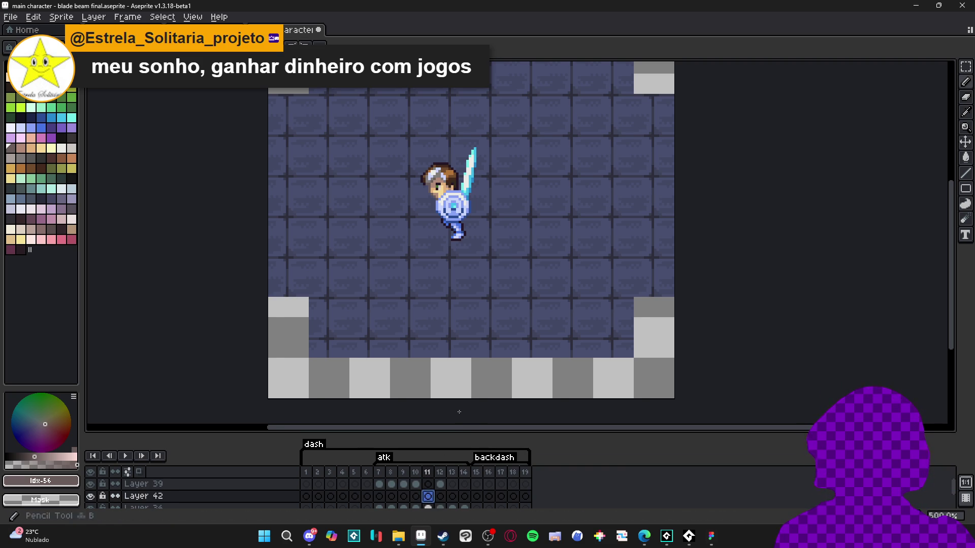
scroll(431, 501, "down", 1)
left_click(440, 484)
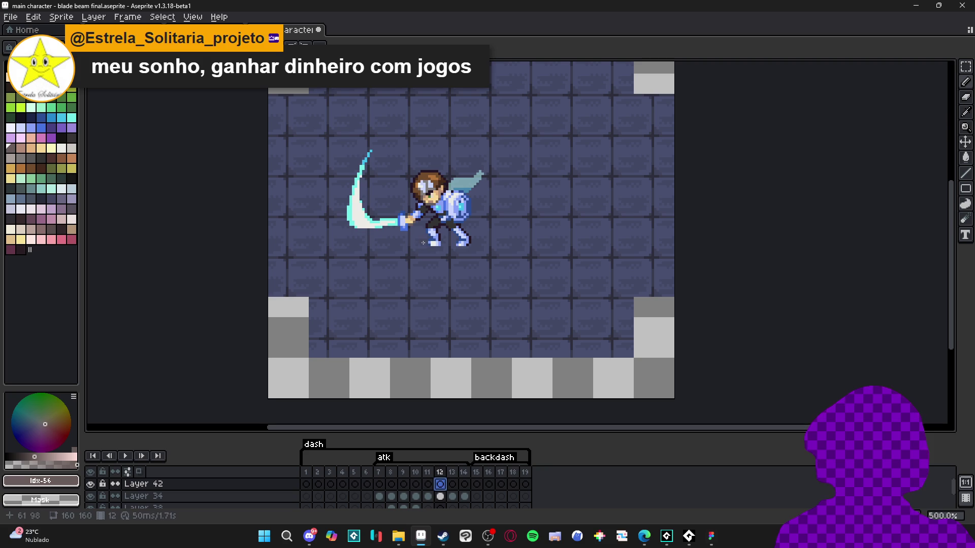
left_click(452, 496)
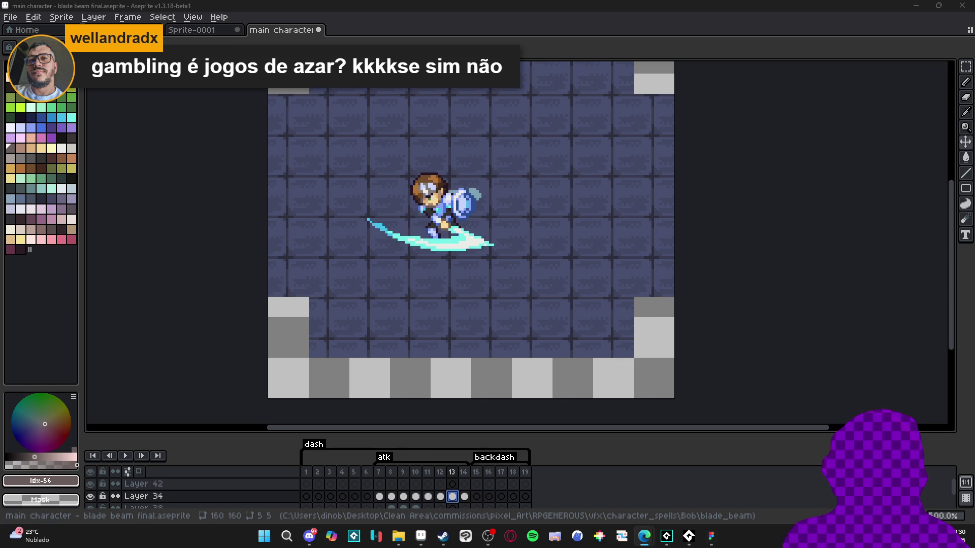
Step: Switch to the browser playing 'Final Fantasy VII All Limit Breaks' at the Blade Beam attack
key("alt+Tab")
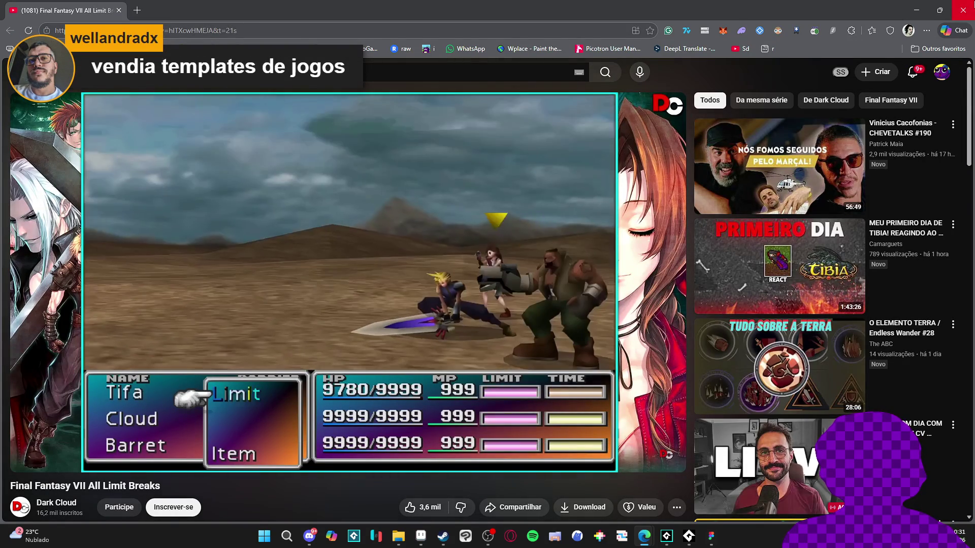
Step: Close the YouTube reference window and switch to the browser loading the Figma file
left_click(963, 9)
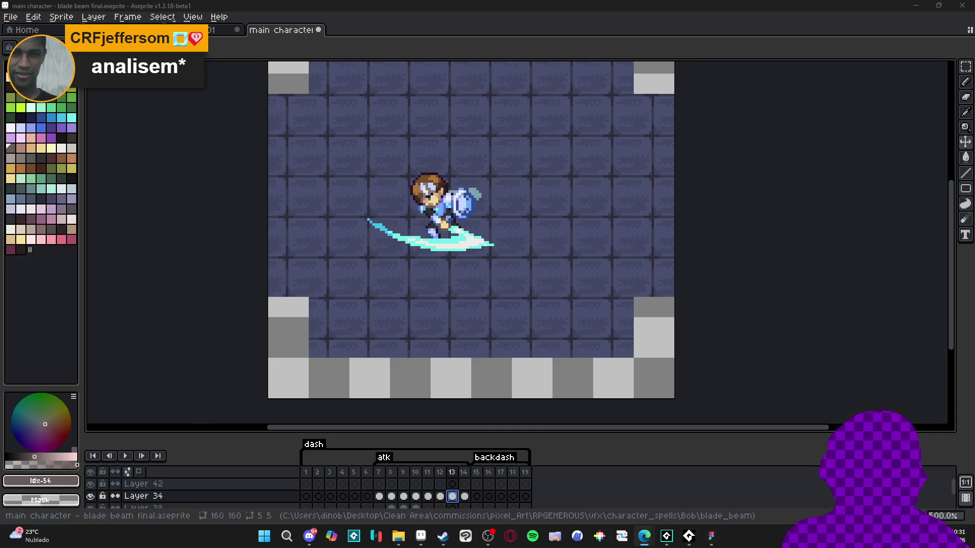
key("alt+Tab")
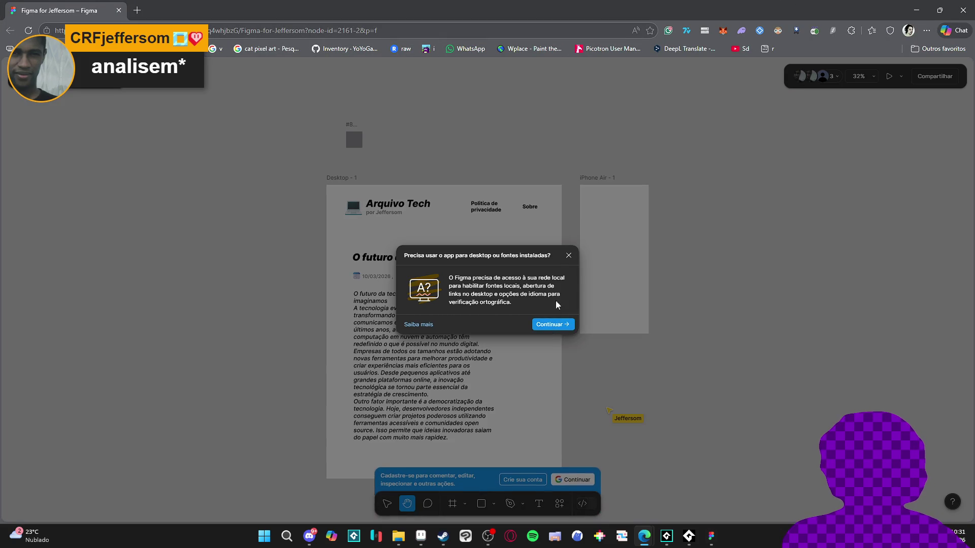
Step: Dismiss the desktop-app prompt with Continuar and zoom the canvas onto the article
left_click(569, 255)
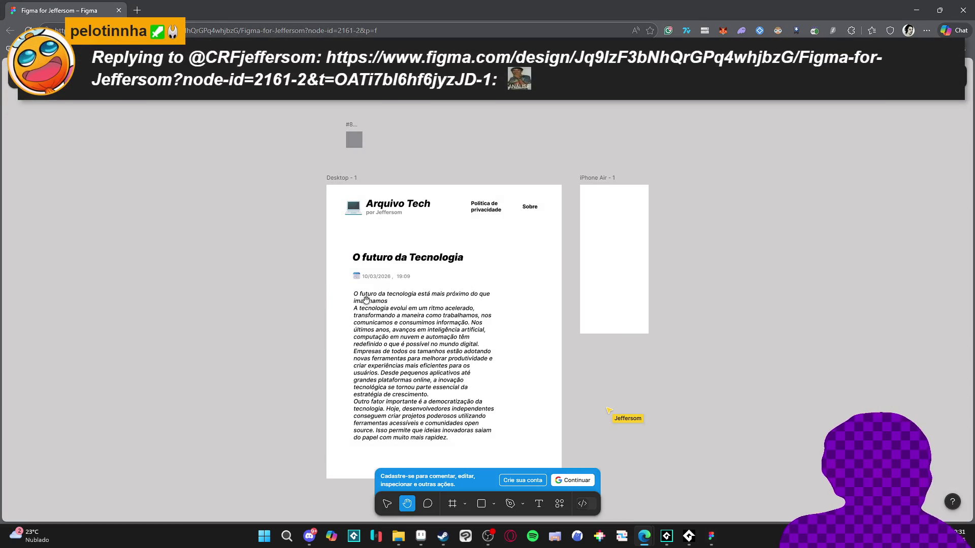
scroll(383, 309, "up", 1)
scroll(436, 319, "up", 3)
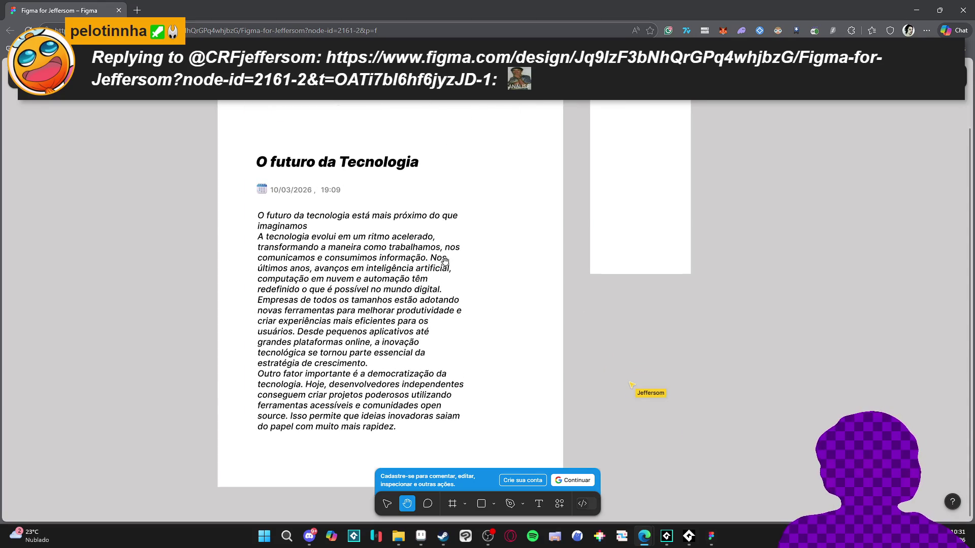
scroll(444, 261, "down", 3)
scroll(450, 262, "up", 5)
scroll(450, 262, "down", 3)
scroll(503, 238, "down", 3)
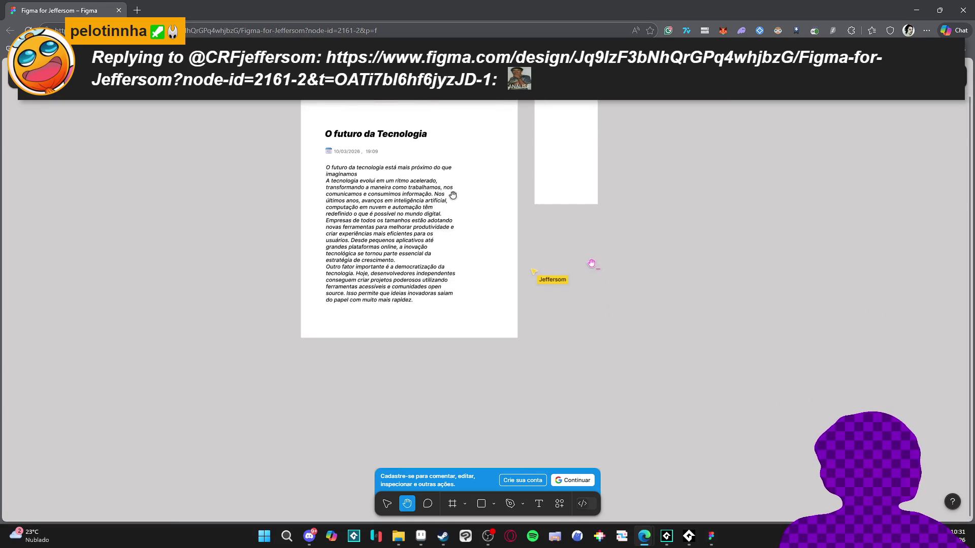
scroll(475, 233, "up", 8)
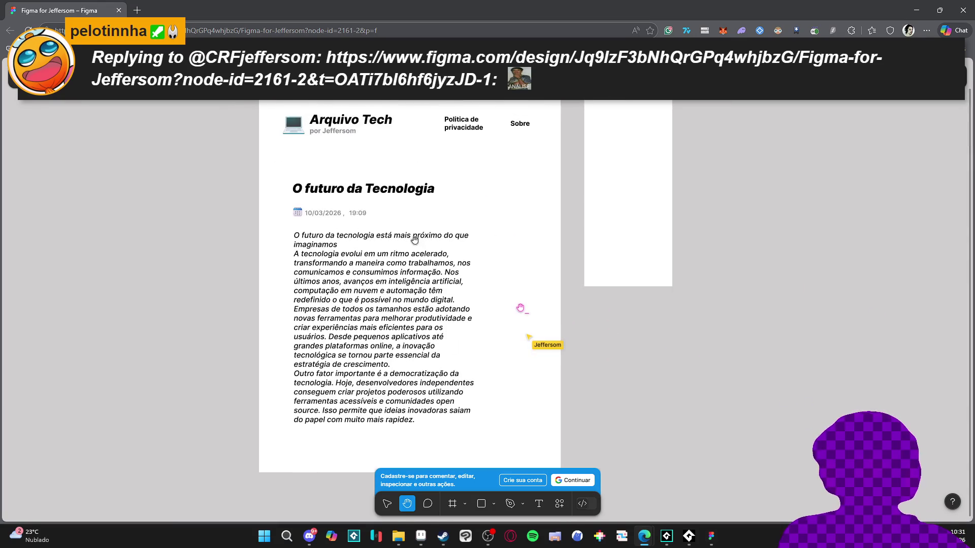
scroll(343, 193, "up", 1)
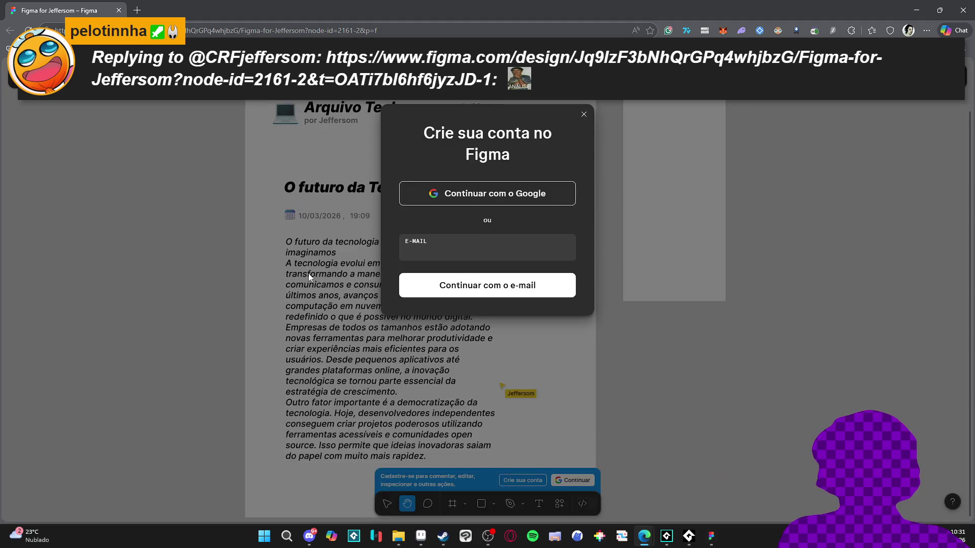
Step: Close the sign-up dialogs and pan the Arquivo Tech post into view
left_click(583, 111)
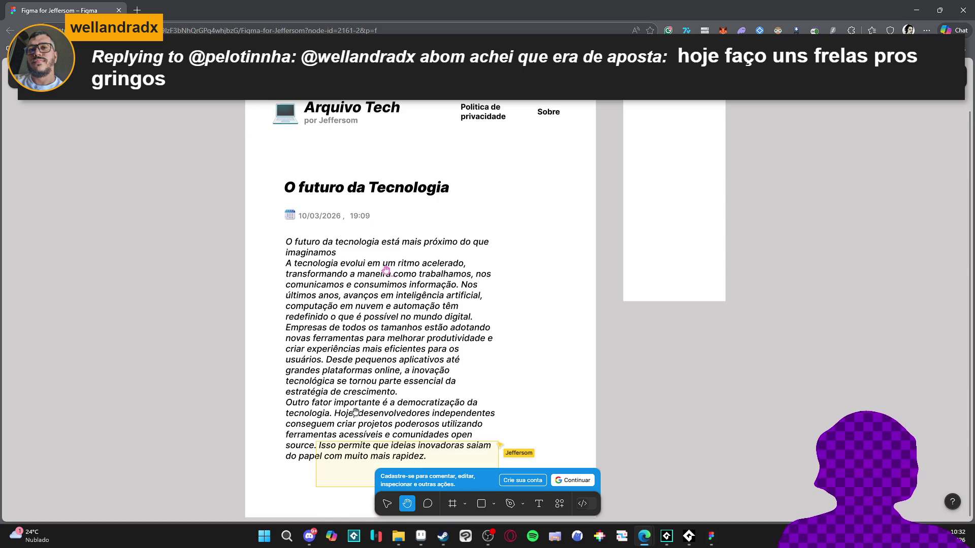
left_click(450, 501)
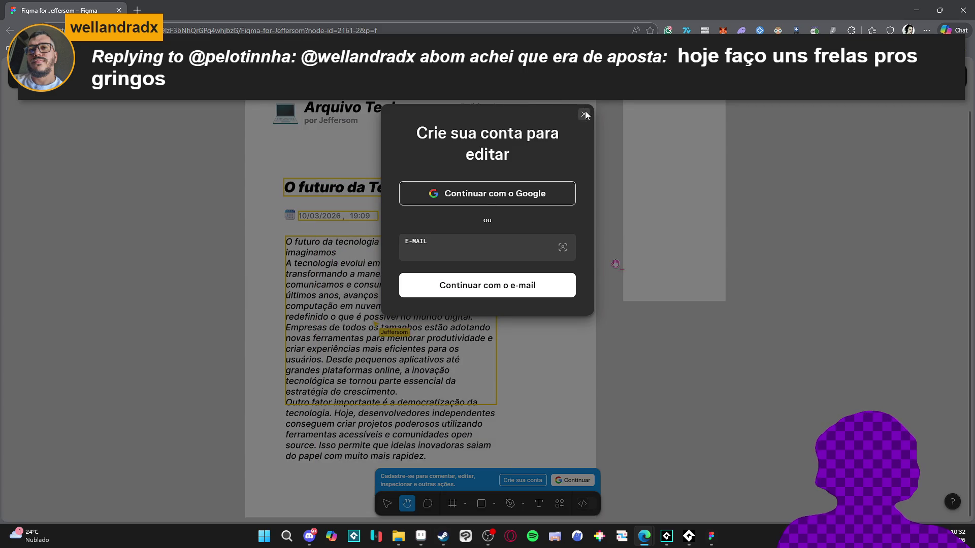
left_click(583, 114)
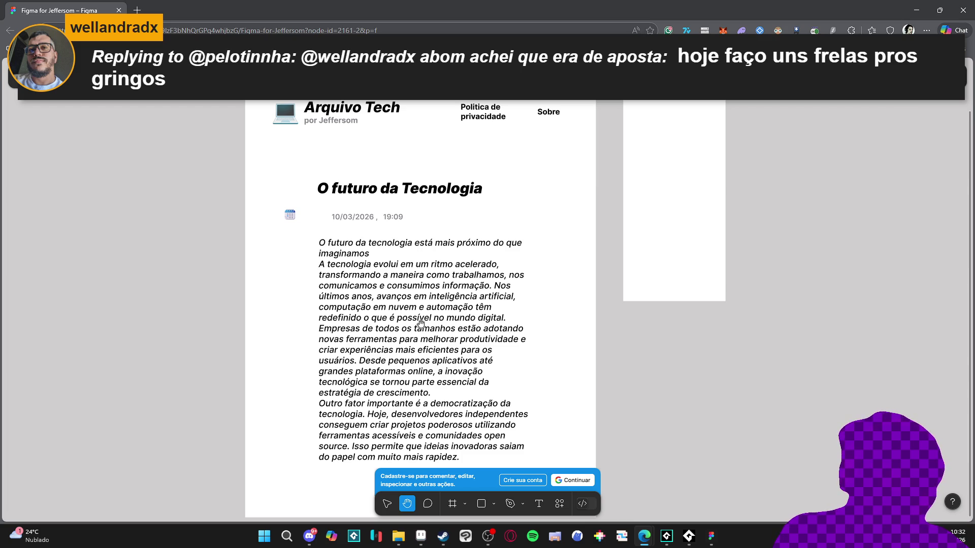
scroll(421, 323, "down", 1)
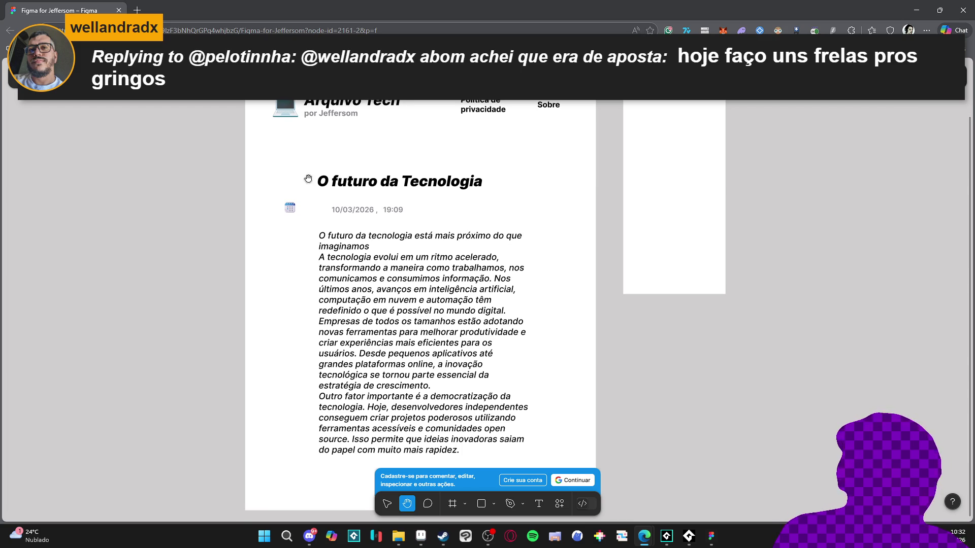
mouse_move(345, 193)
left_mouse_down()
mouse_move(316, 196)
mouse_move(369, 198)
left_mouse_up()
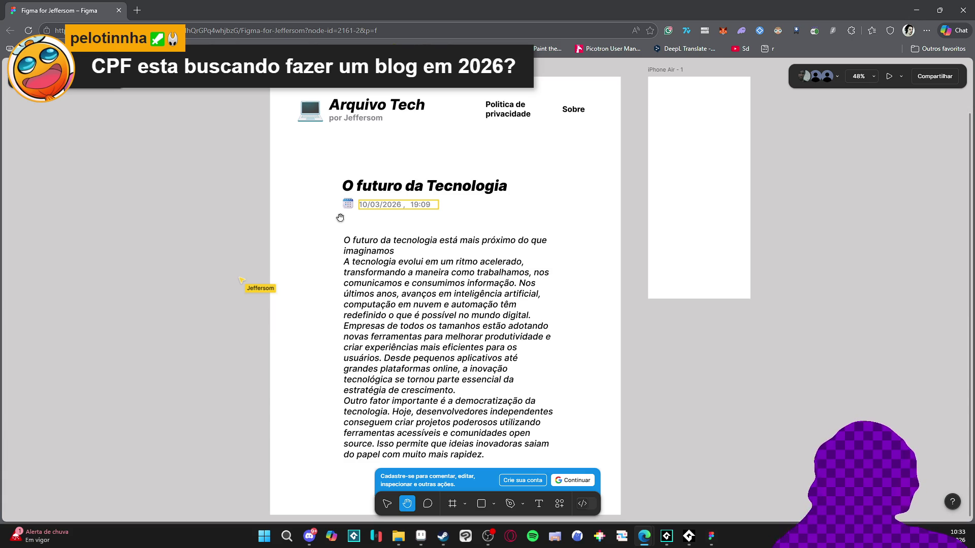
scroll(340, 217, "down", 3)
scroll(342, 211, "up", 6)
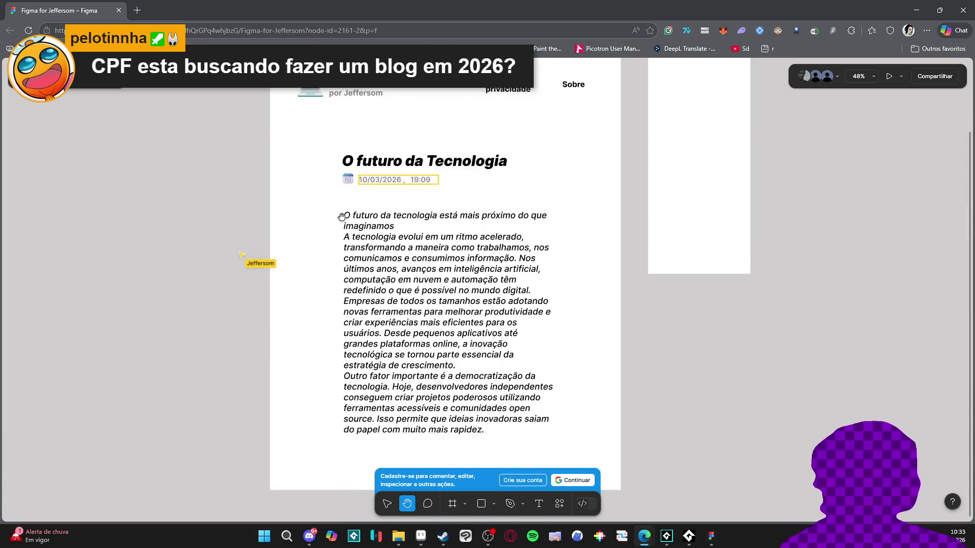
scroll(342, 213, "down", 3)
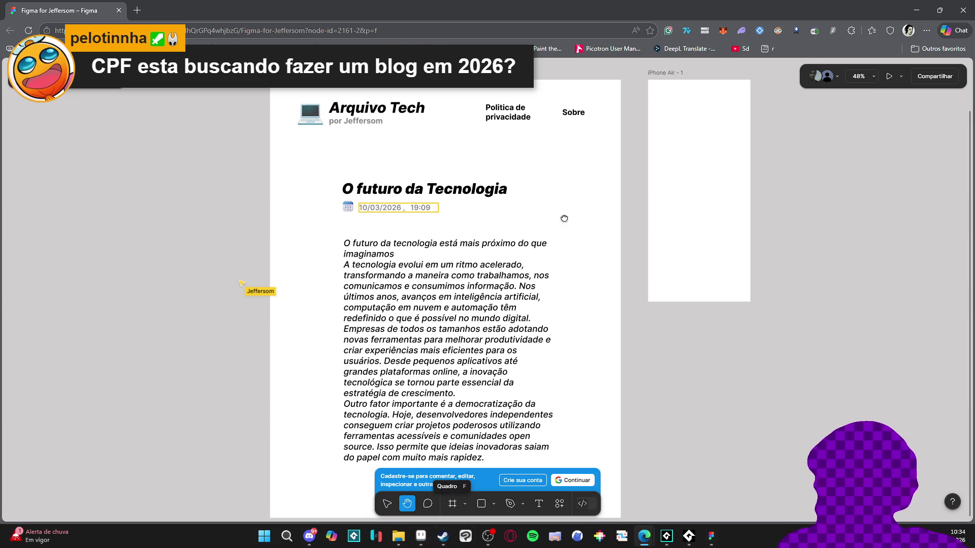
Step: Sign in with Continuar com o Google, choosing a Google account and retrying once
left_click(416, 509)
left_click(476, 200)
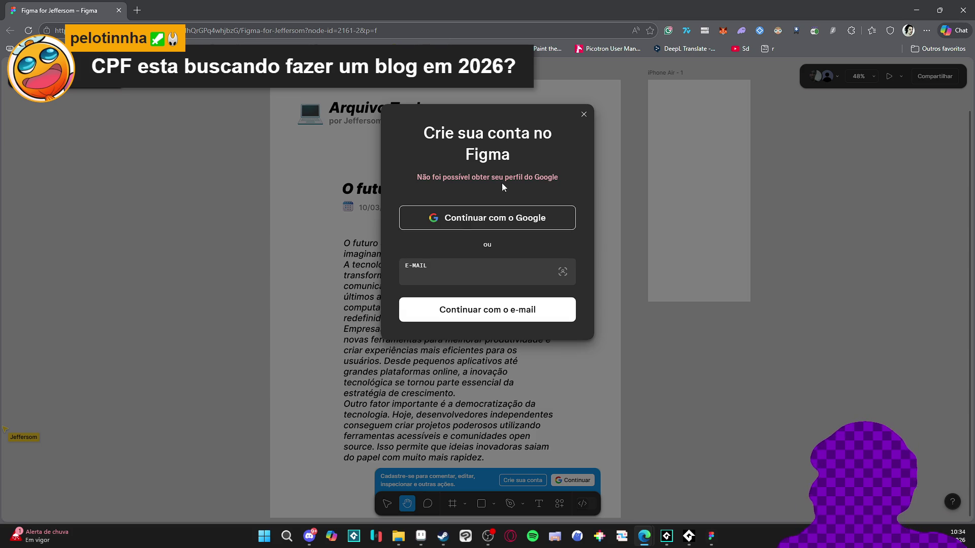
left_click(482, 217)
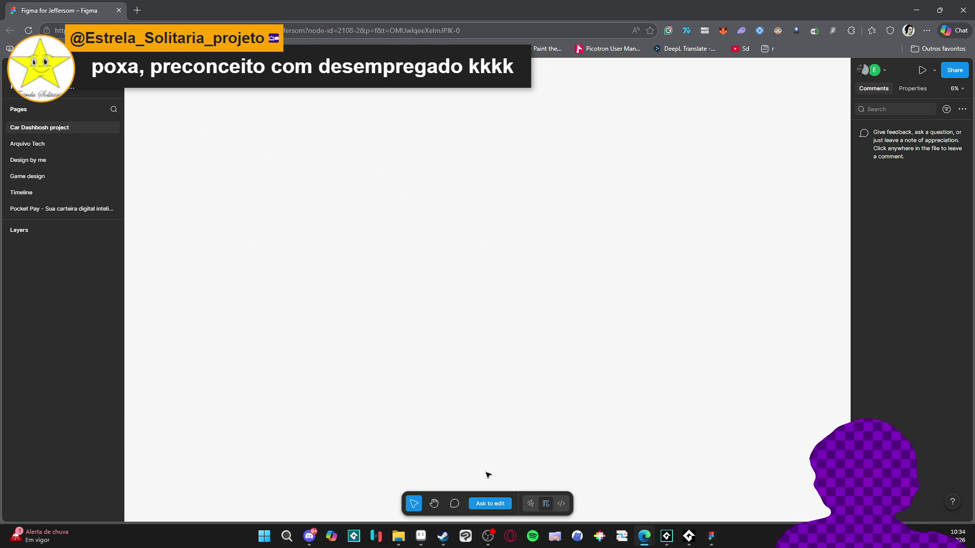
Step: Open the Arquivo Tech page and select its Desktop - 1 frame
left_click(56, 143)
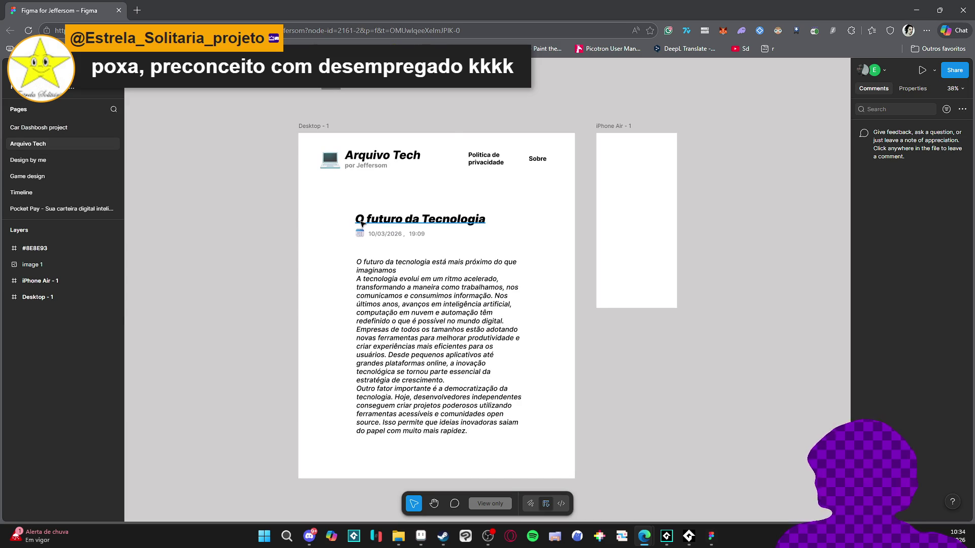
left_click(355, 219)
left_click(330, 158)
scroll(348, 198, "up", 2)
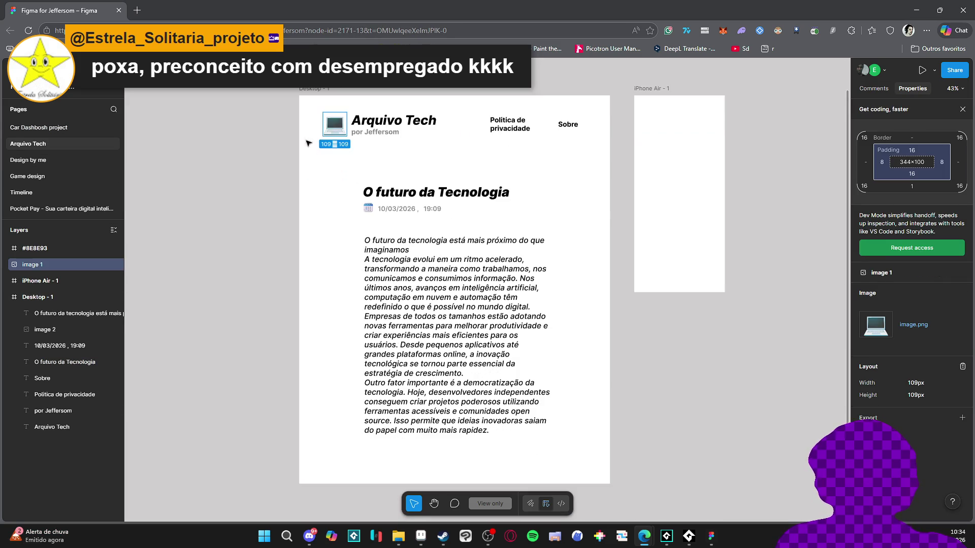
left_click(305, 124)
scroll(308, 104, "down", 1)
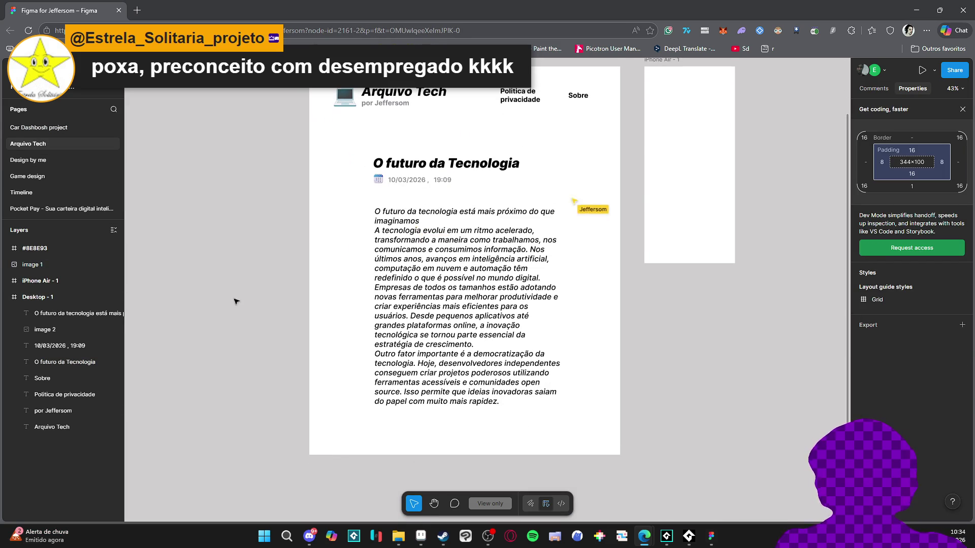
scroll(228, 183, "up", 3)
left_click(351, 219)
scroll(287, 244, "down", 2)
scroll(299, 332, "down", 1)
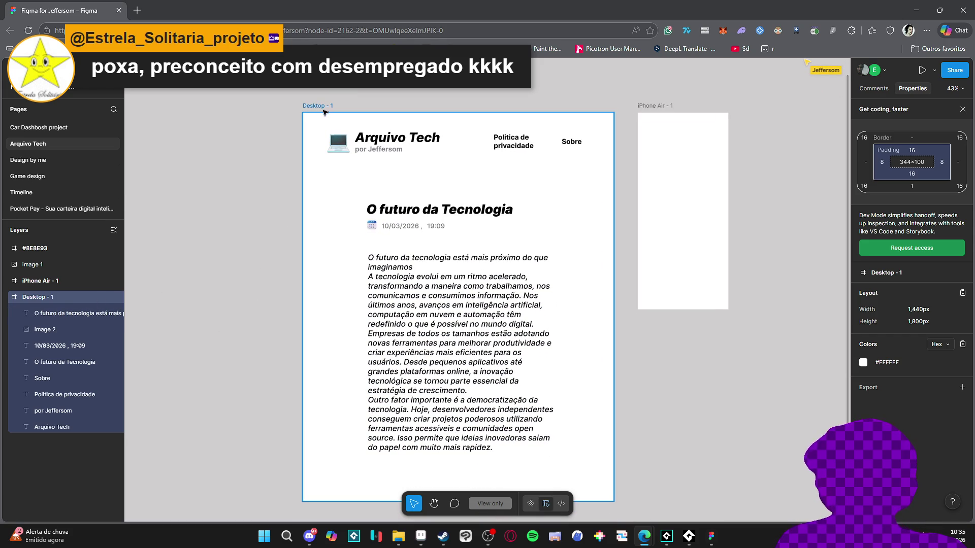
Step: Leave Dev Mode and dismiss the upgrade prompt with Not now to return to Design mode
left_click(934, 247)
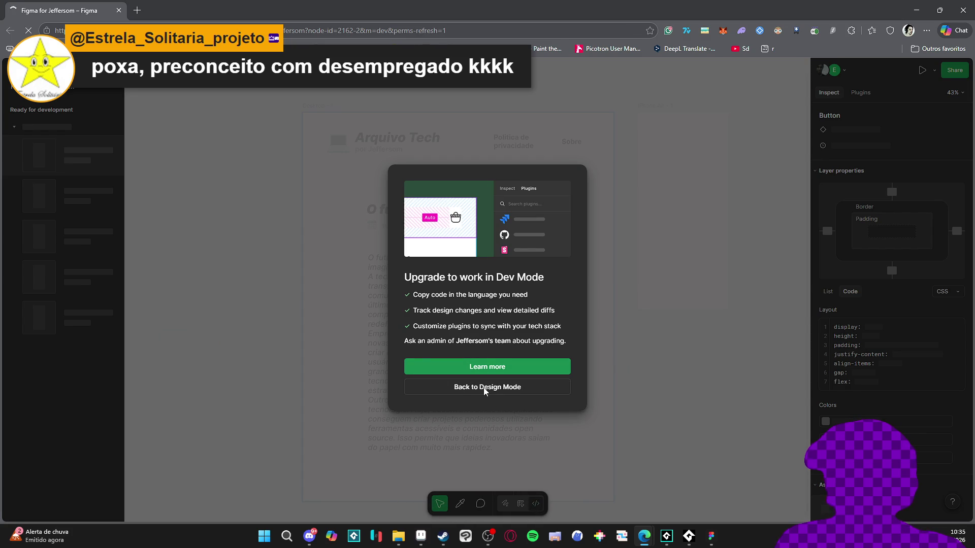
left_click(483, 387)
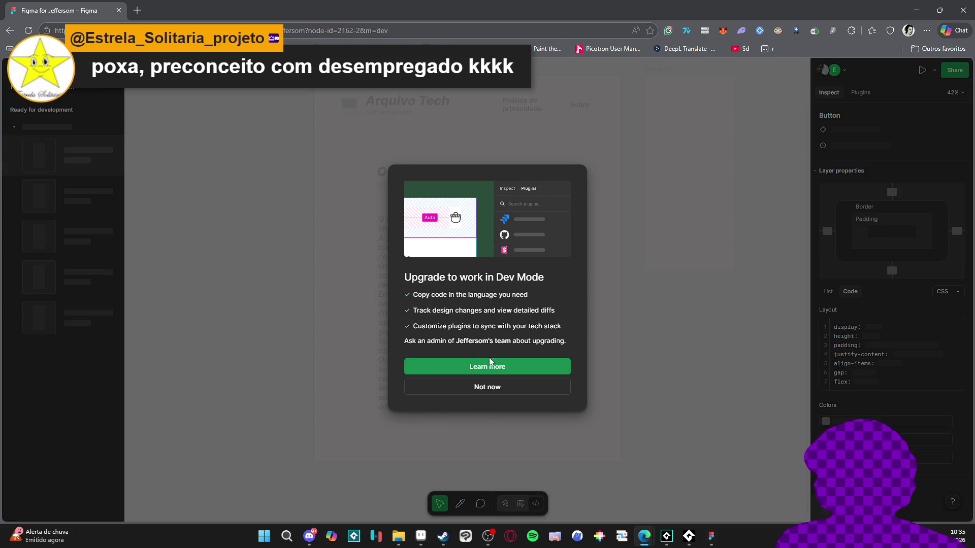
left_click(520, 392)
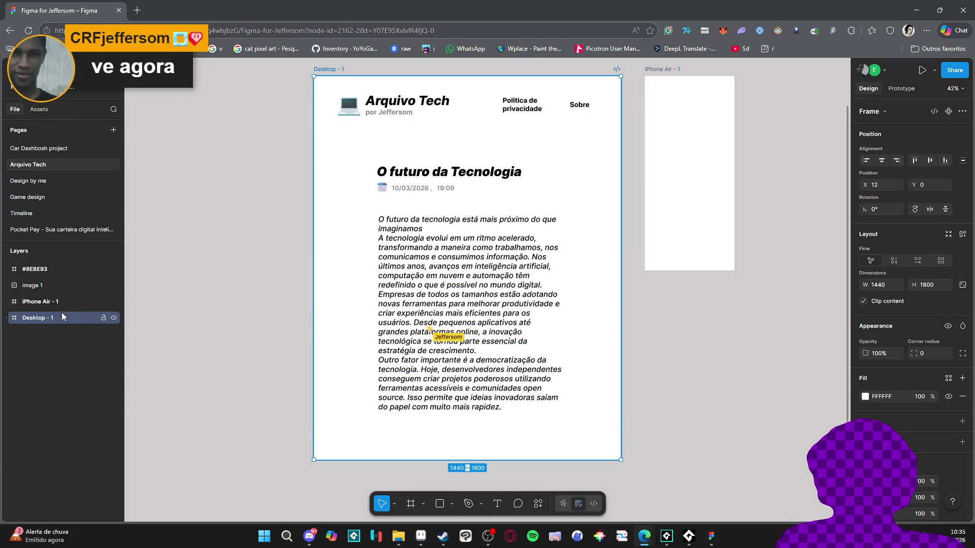
Step: Undo a first grid layout attempt, recenter the canvas and reselect Desktop - 1
key("shift+a")
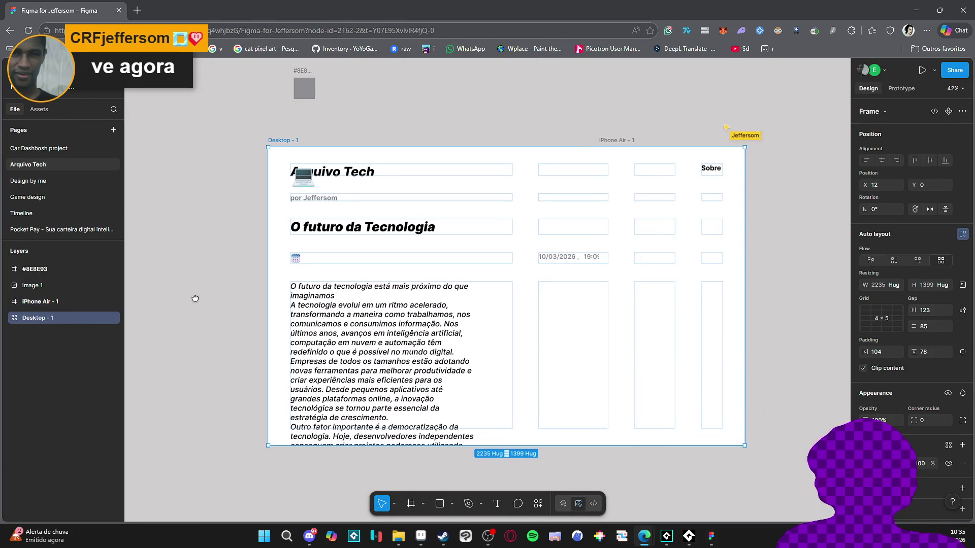
key("ctrl+z")
key("ctrl+z")
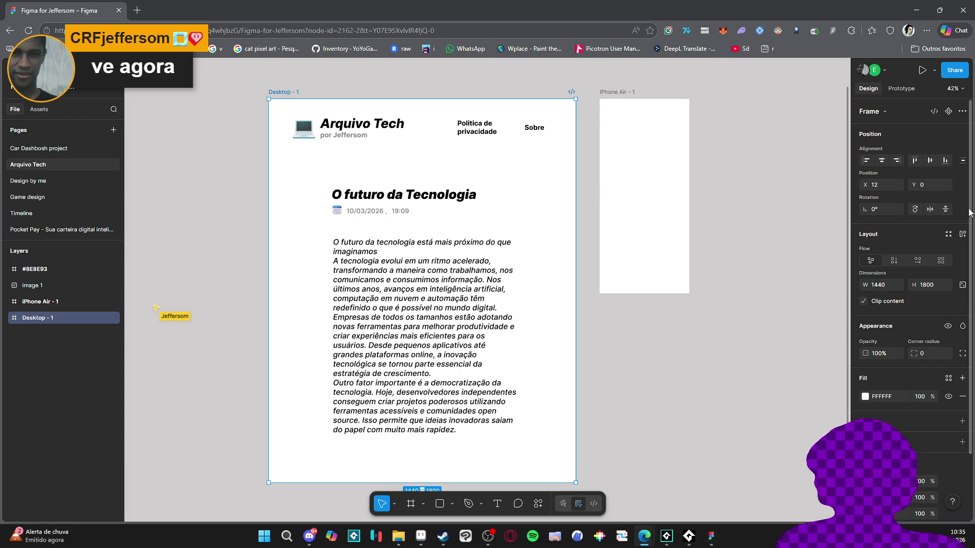
left_click(897, 286)
key("Escape")
left_click_drag(426, 233, 457, 219)
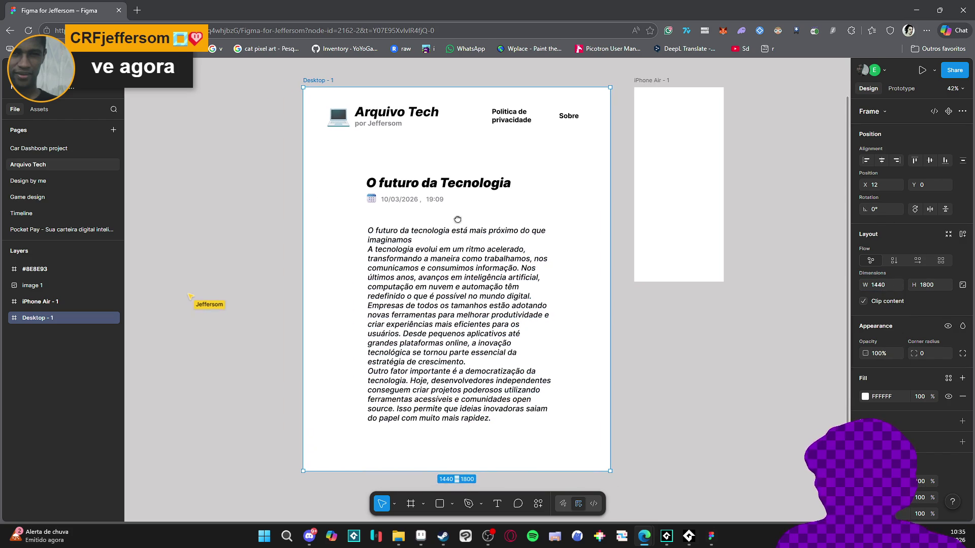
left_click(491, 319)
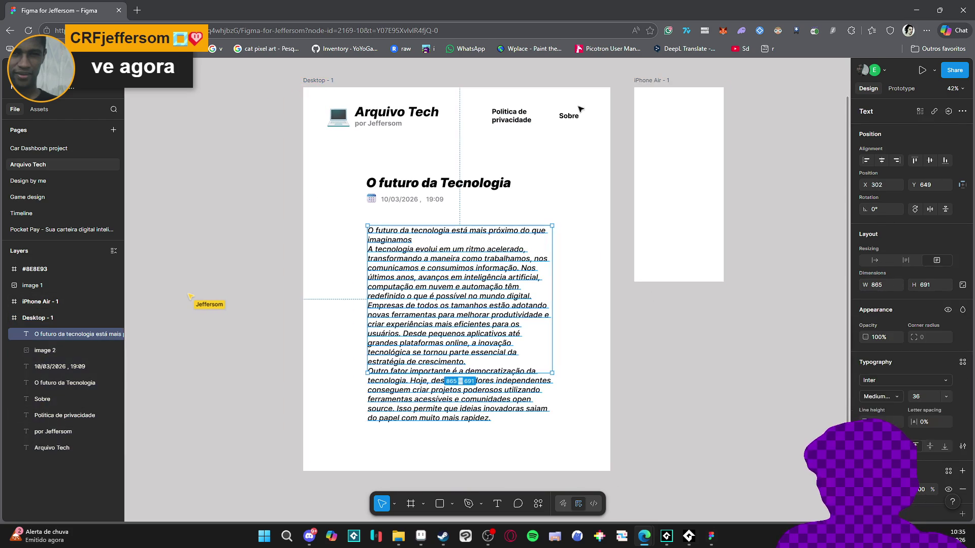
left_click(599, 304)
left_click_drag(698, 348, 655, 347)
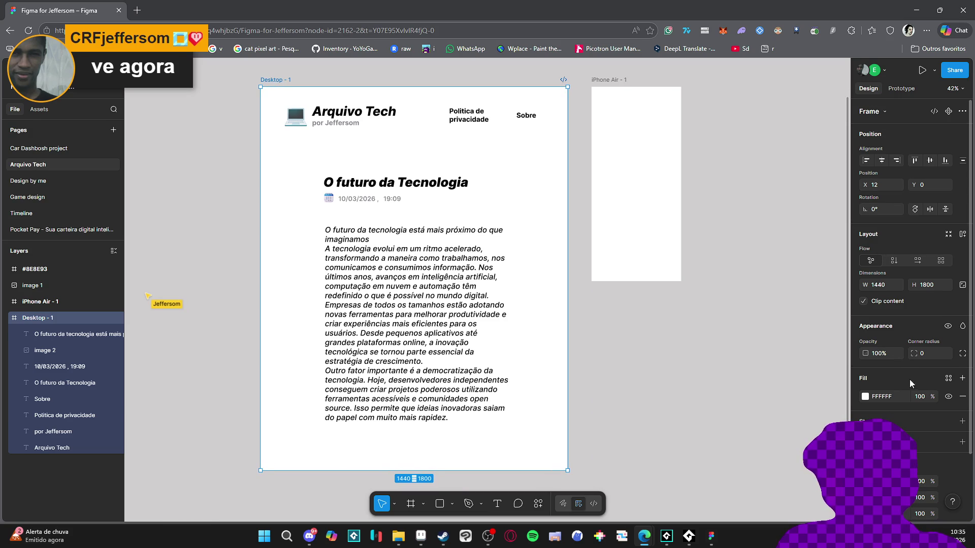
Step: Apply the 4×5 grid auto layout to Desktop - 1 with width 1440 and fixed height 1800
left_click(885, 108)
left_click(887, 108)
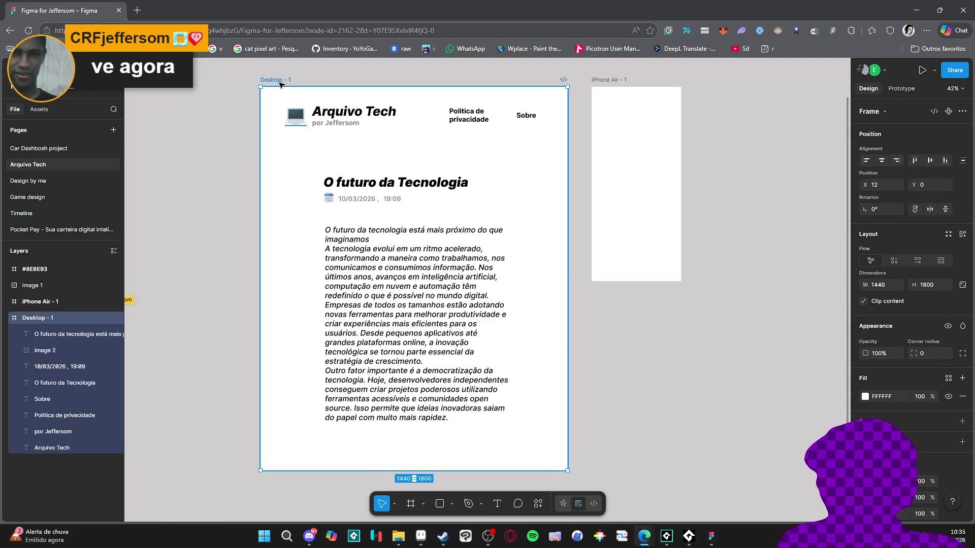
key("shift+a")
left_click(884, 285)
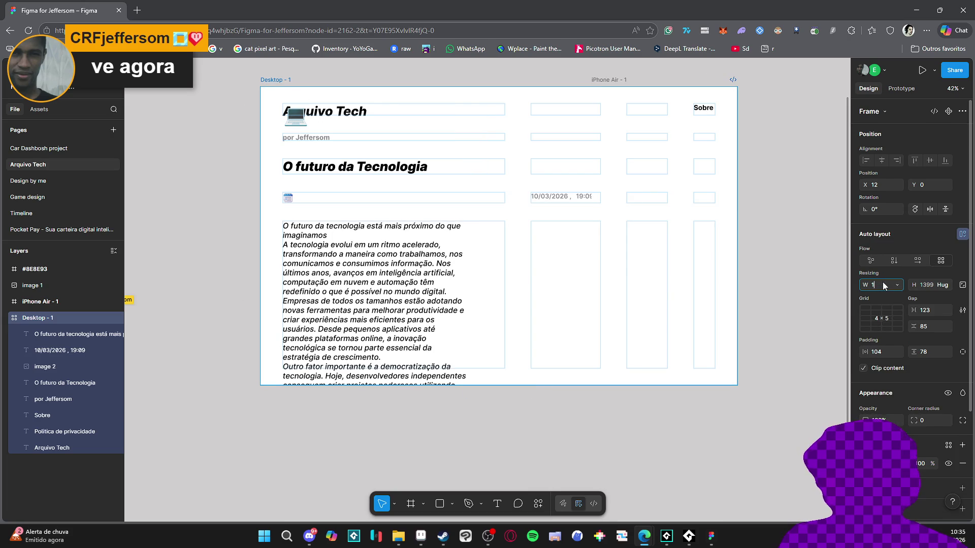
key("Tab")
type("1800")
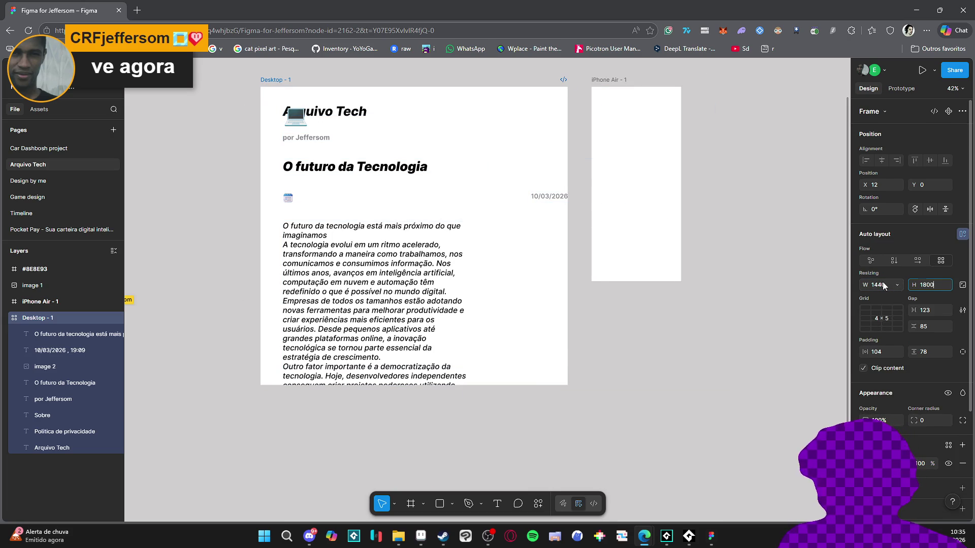
key("Return")
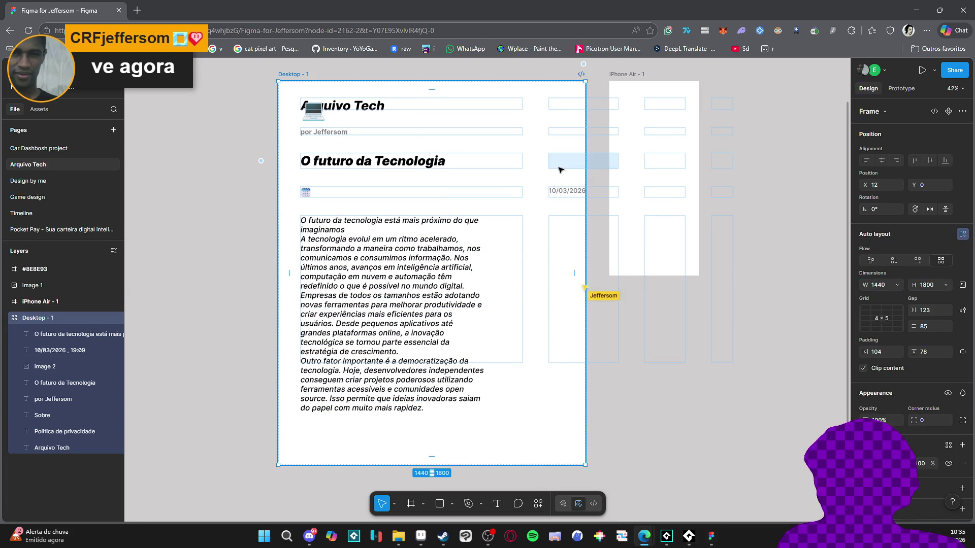
left_click(572, 192)
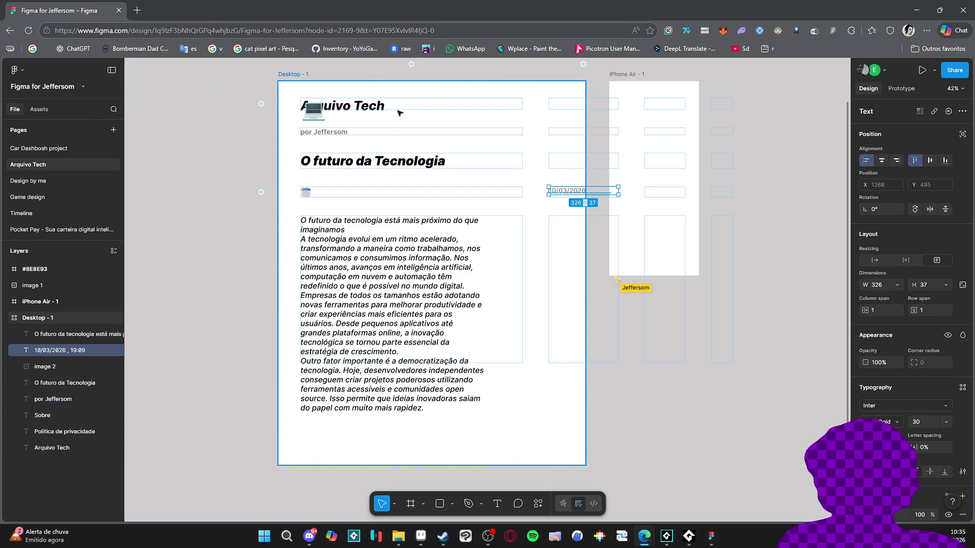
Step: Group the Arquivo Tech title and laptop image into an auto-layout frame
key("Escape")
left_click(363, 108)
left_click(313, 112, "shift")
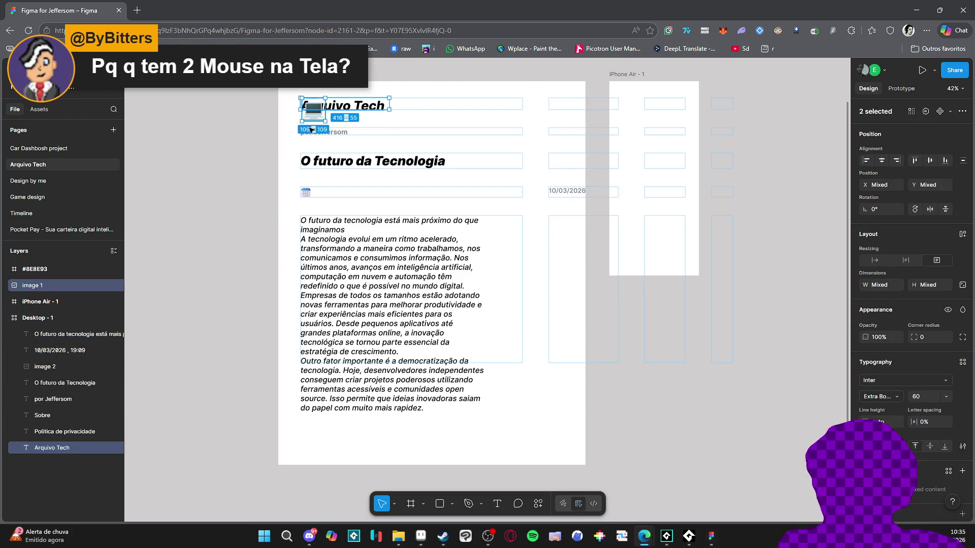
key("ctrl+g")
key("shift+a")
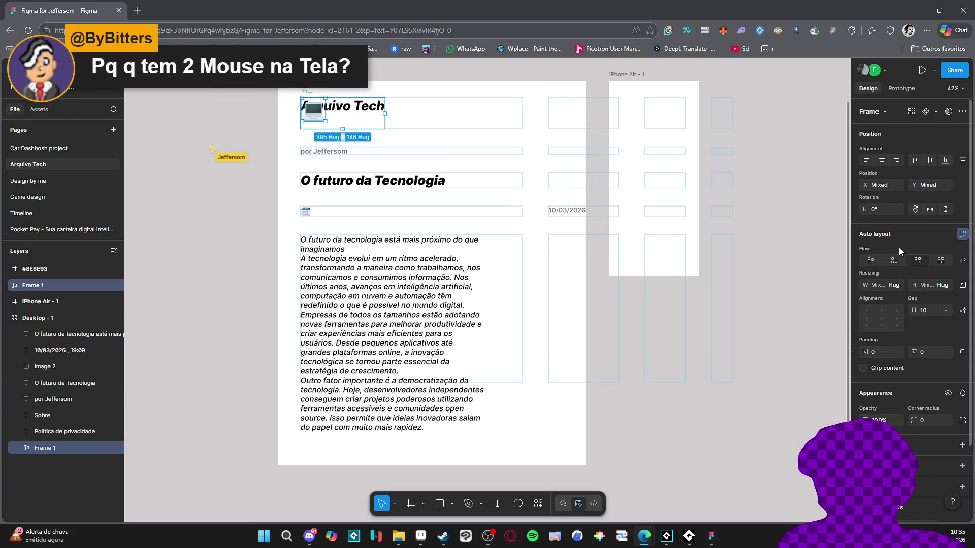
Step: Place the laptop image layer beside the Arquivo Tech text inside Frame 1
left_click(19, 448)
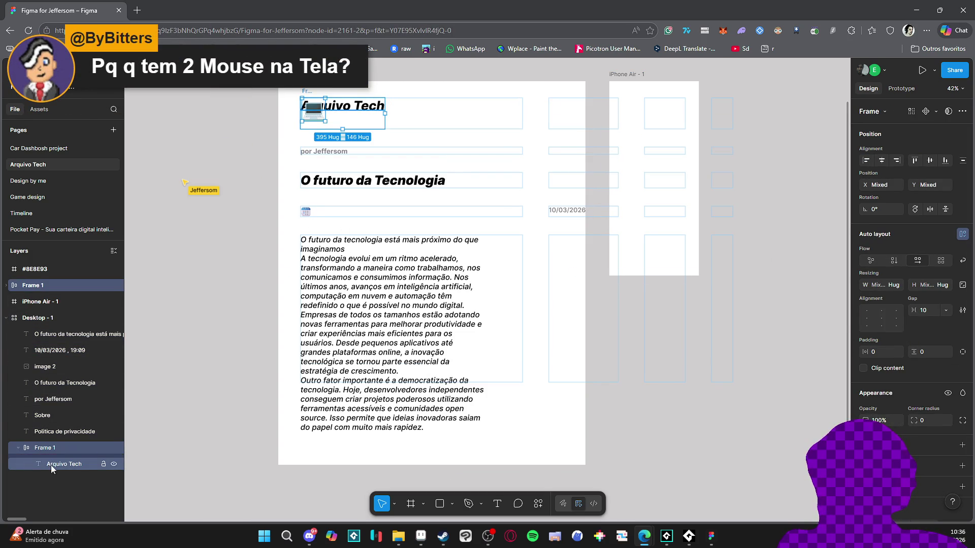
left_click(315, 112)
left_click(7, 285)
left_click(63, 301)
left_click_drag(65, 480, 66, 478)
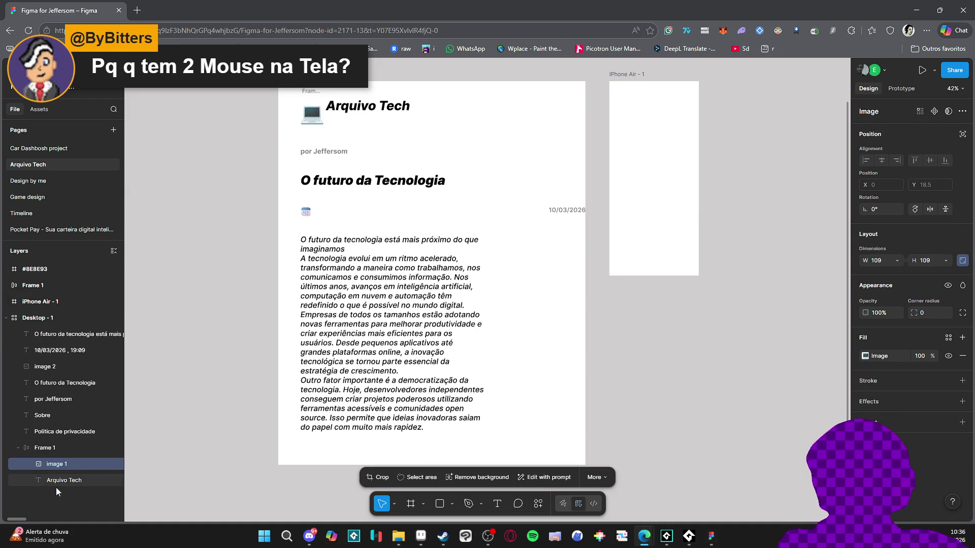
left_click(46, 448)
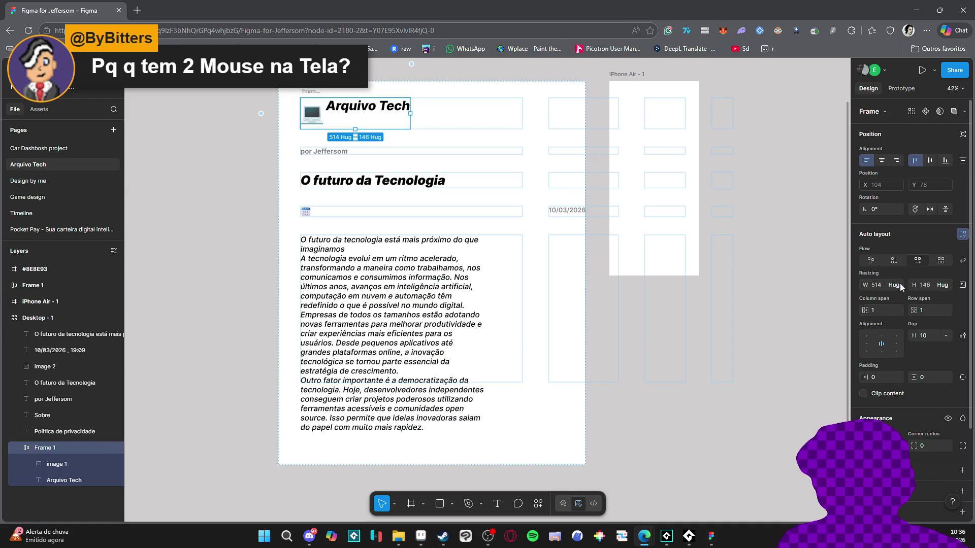
left_click(60, 463)
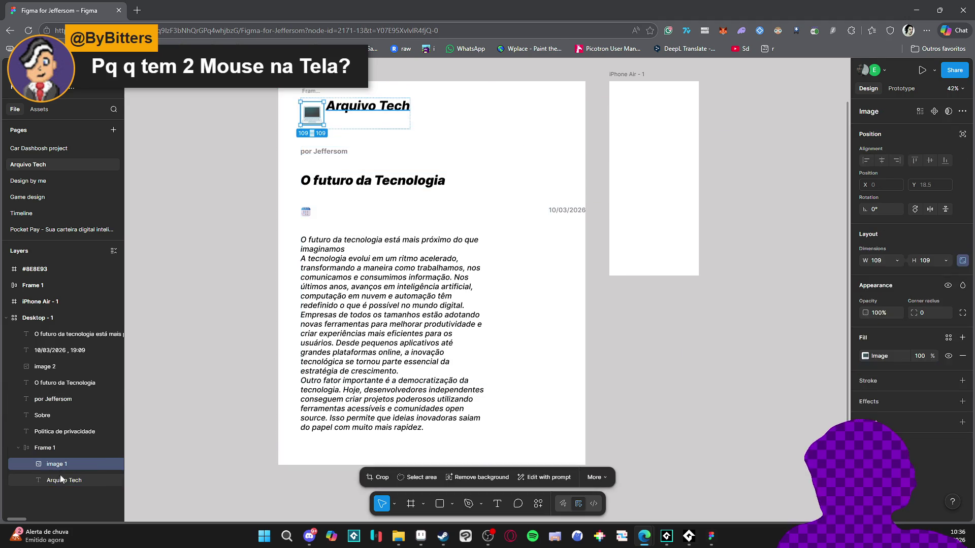
left_click(56, 480)
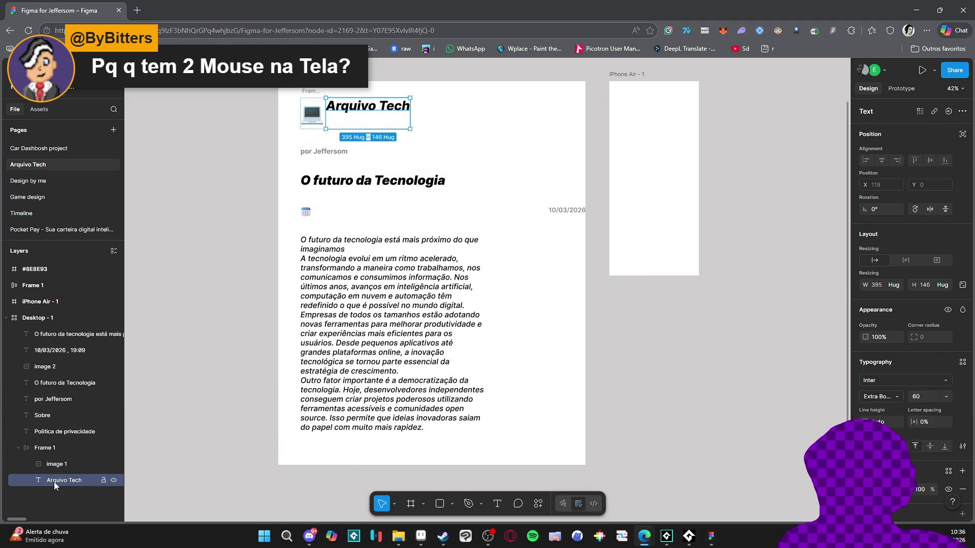
left_click(928, 446)
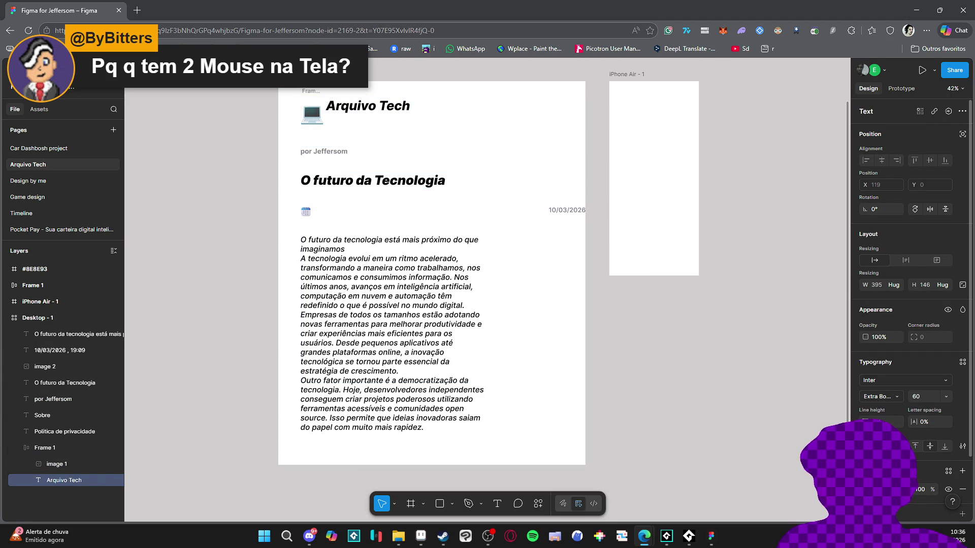
Step: Delete the empty second line after the Arquivo Tech title
double_click(368, 116)
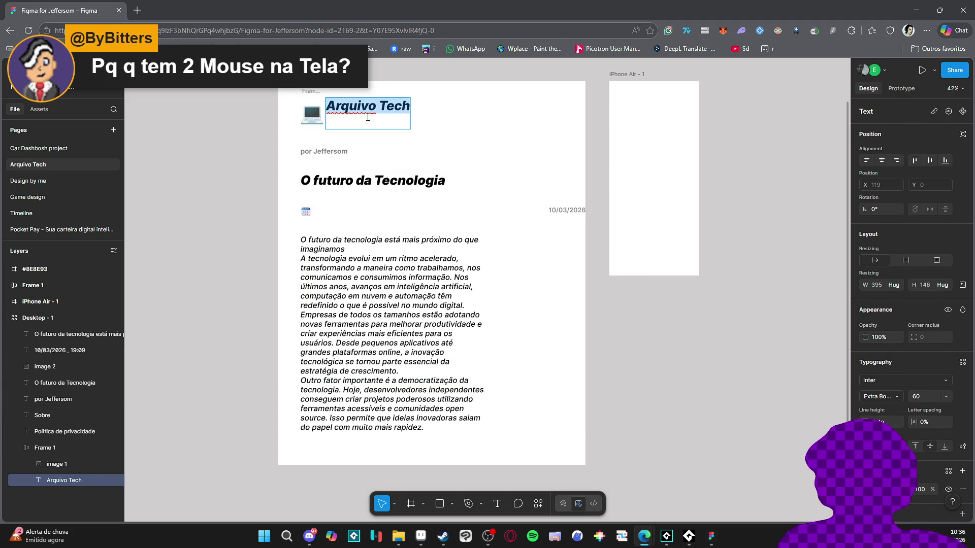
key("BackSpace")
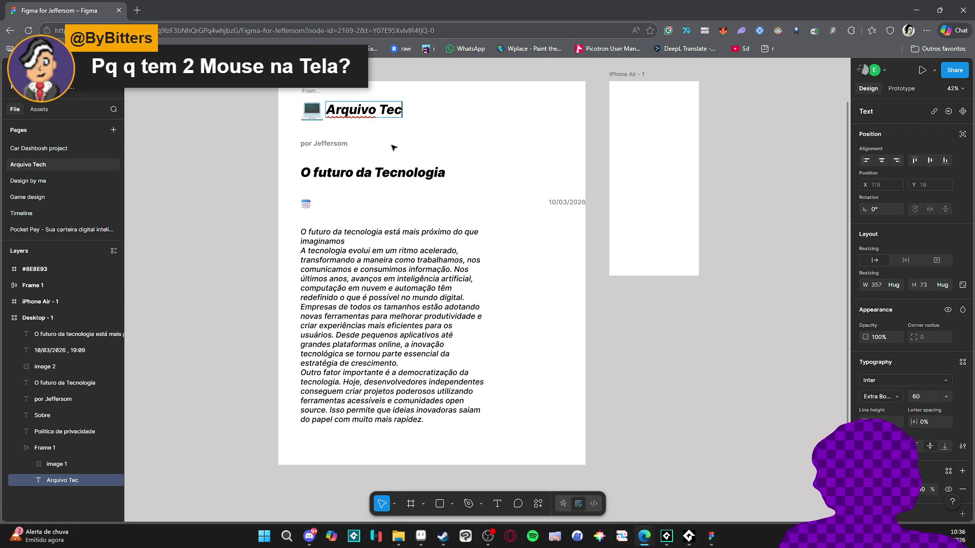
type("h")
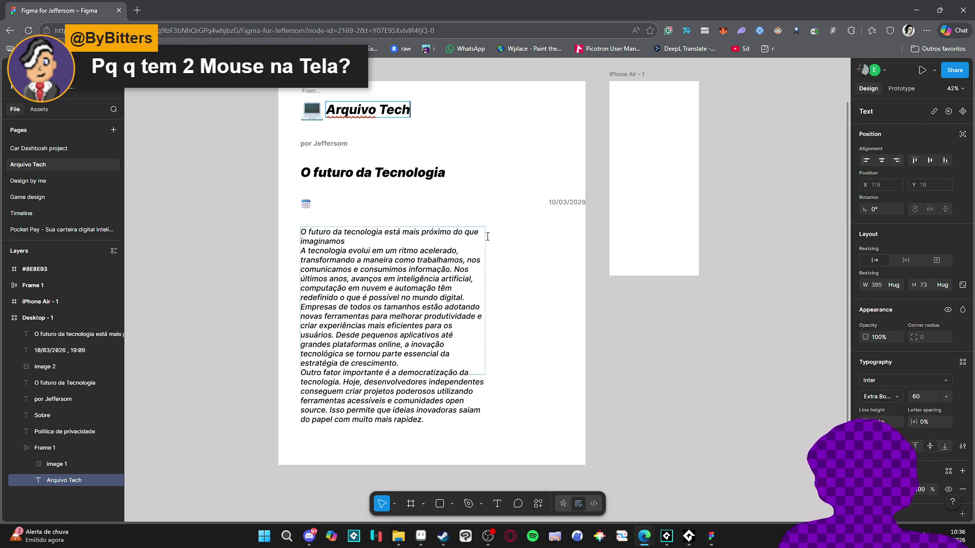
left_click(429, 174)
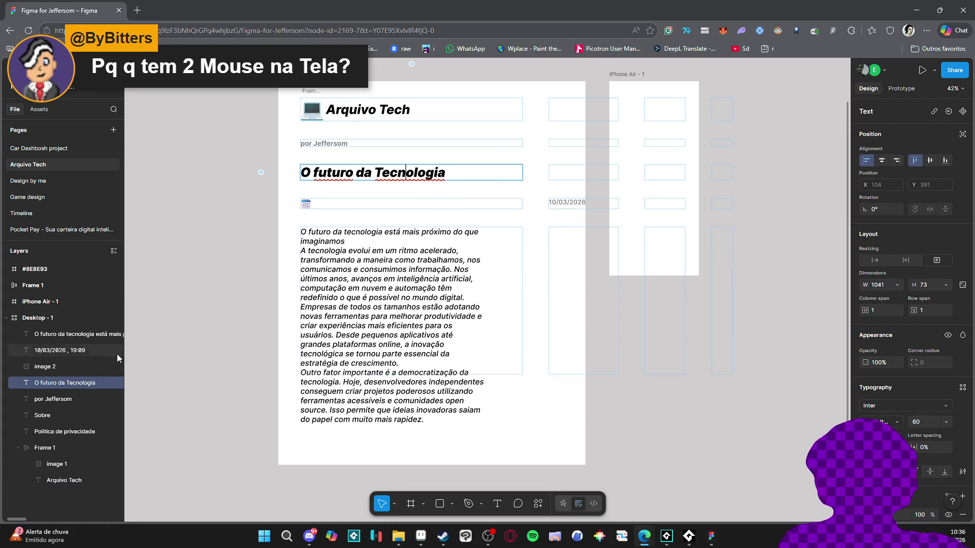
Step: Wrap the 'O futuro da Tecnologia' headline in its own auto-layout frame
key("ctrl+f")
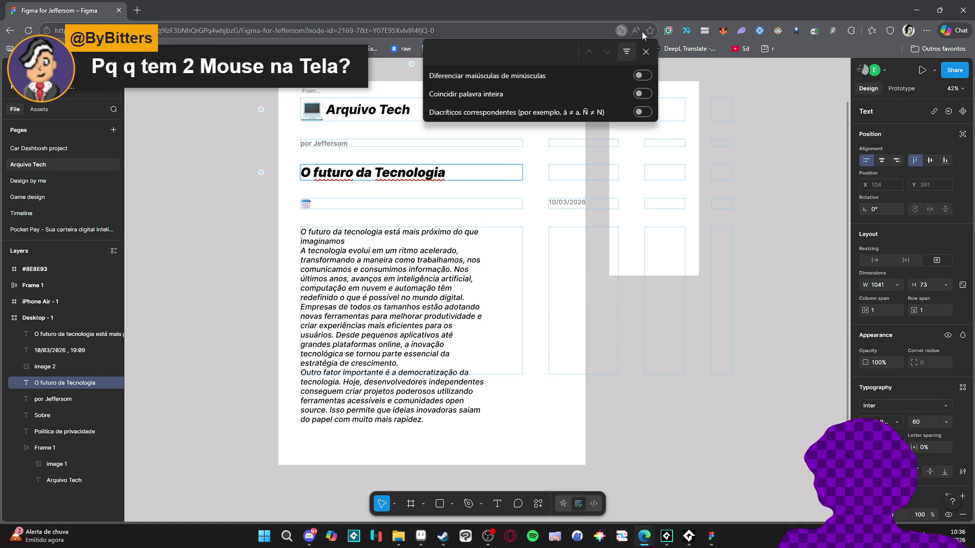
left_click(646, 50)
key("ctrl+f")
left_click(646, 51)
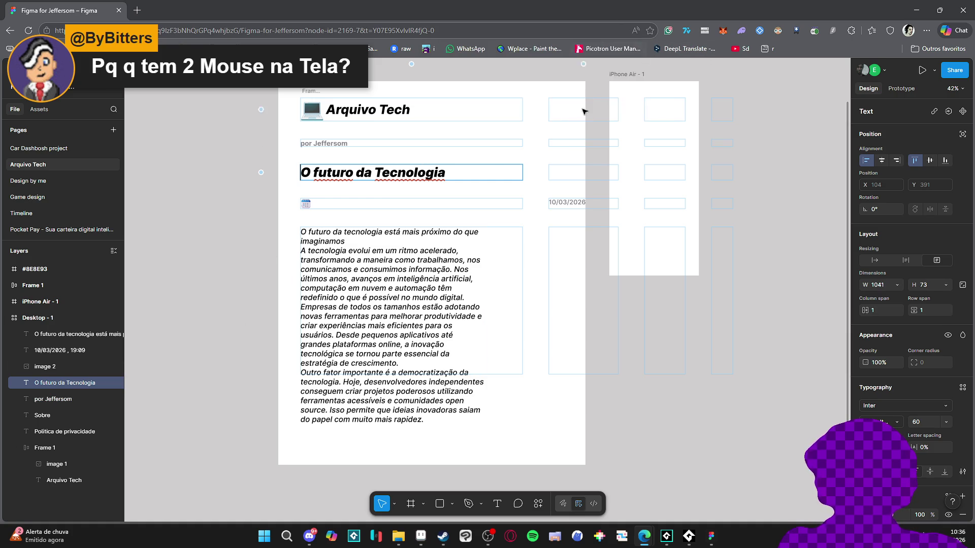
key("Escape")
key("ctrl+g")
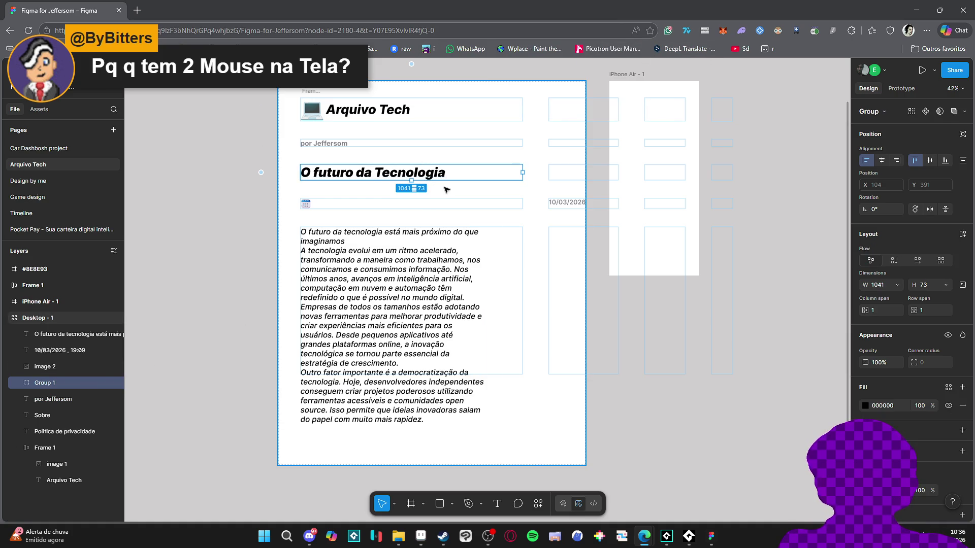
key("shift+a")
Step: Move the 10/03/2026, 19:09 date layer into the headline's frame, undoing a misplaced byline move
left_click(555, 223)
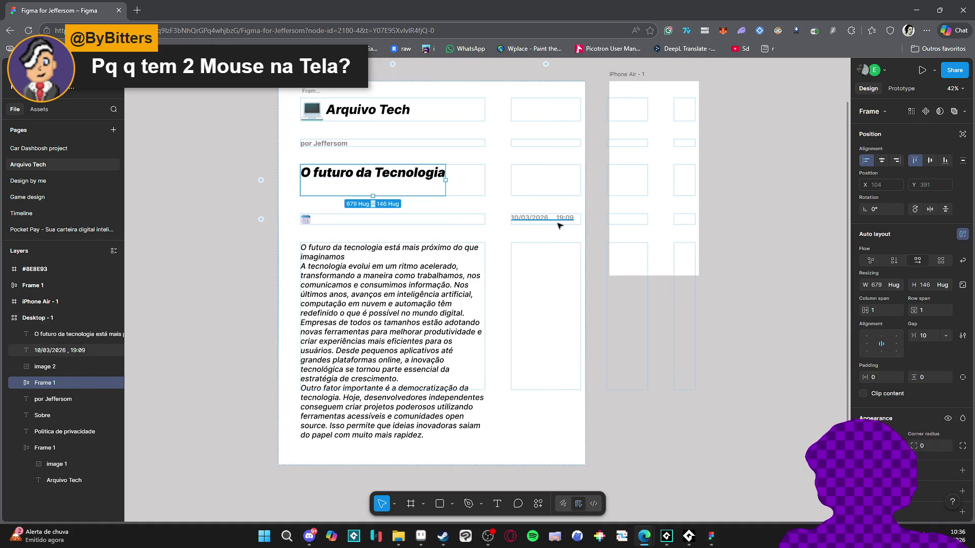
mouse_move(71, 349)
left_mouse_down()
mouse_move(87, 334)
mouse_move(78, 395)
left_mouse_up()
left_click(77, 395)
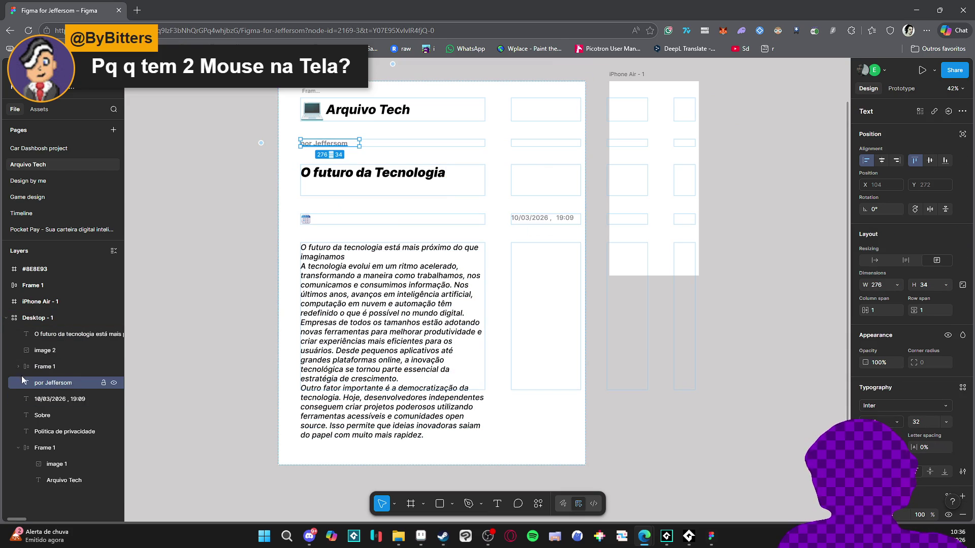
left_click_drag(87, 390, 86, 390)
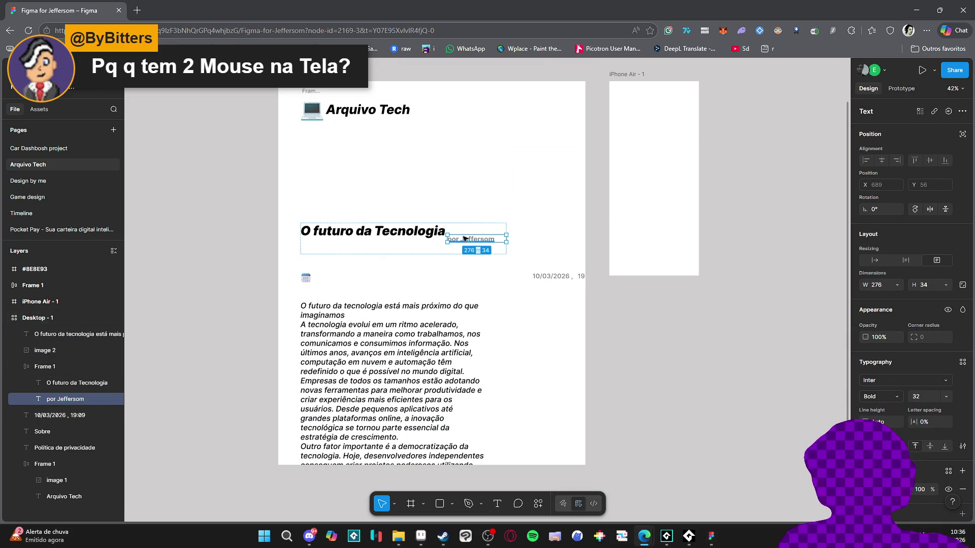
key("ctrl+z")
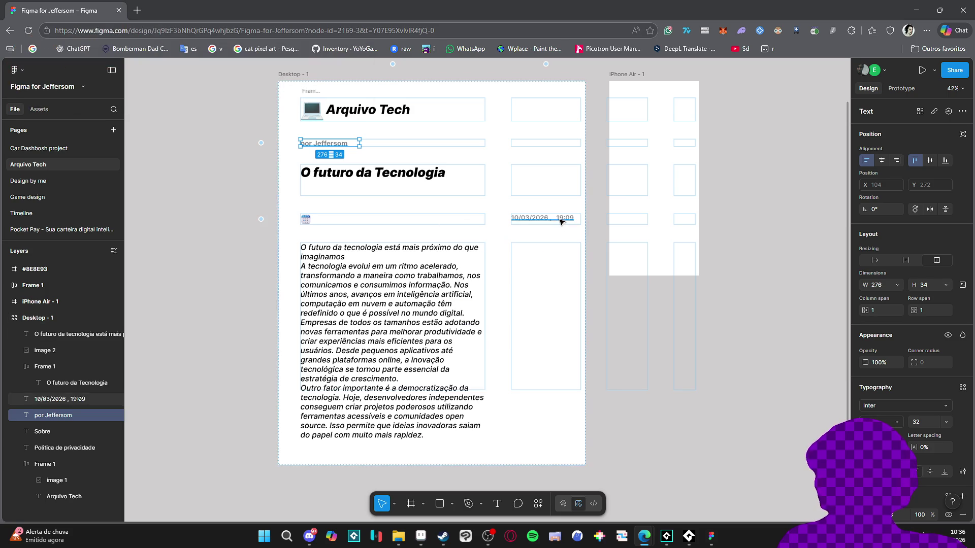
left_click(546, 222)
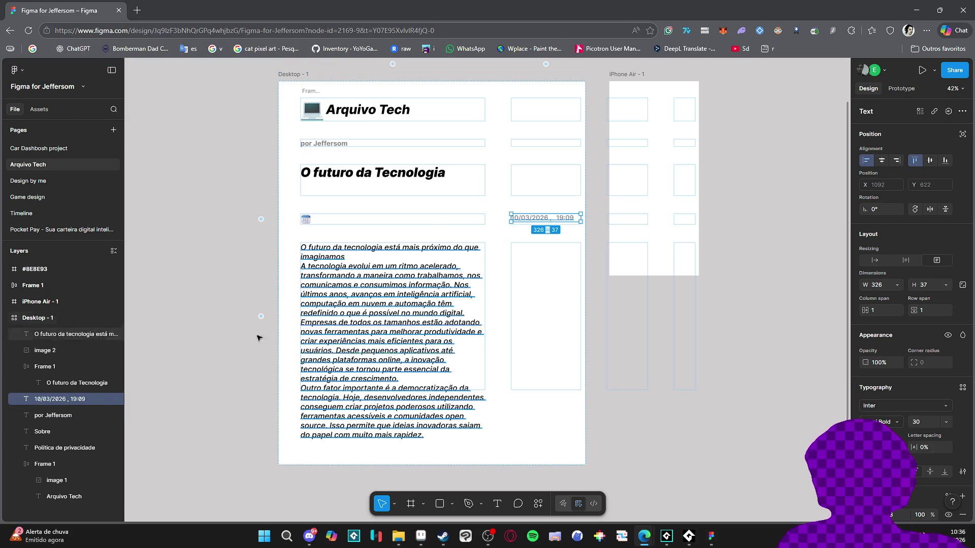
left_click_drag(48, 400, 76, 392)
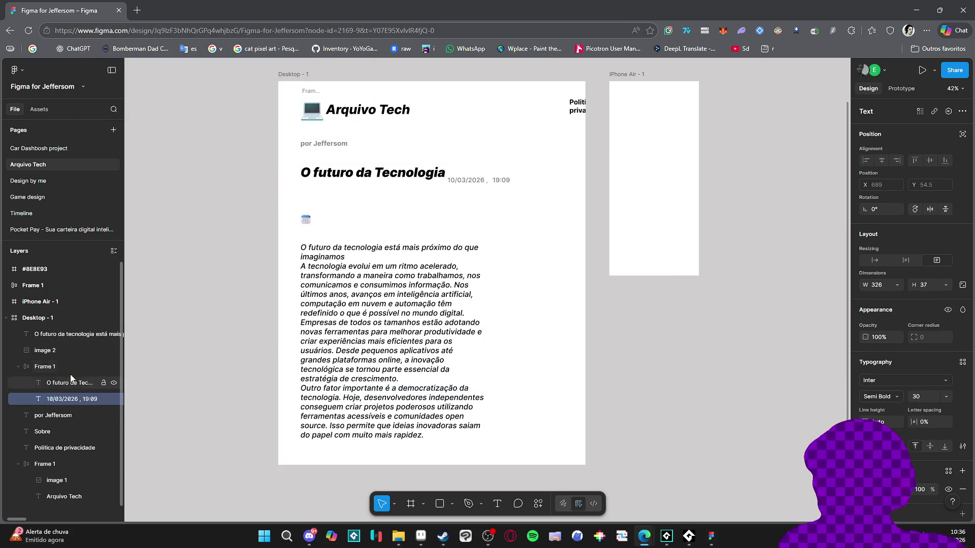
Step: Set the headline frame to vertical layout with gap 1 and left alignment
left_click(45, 367)
left_click(892, 262)
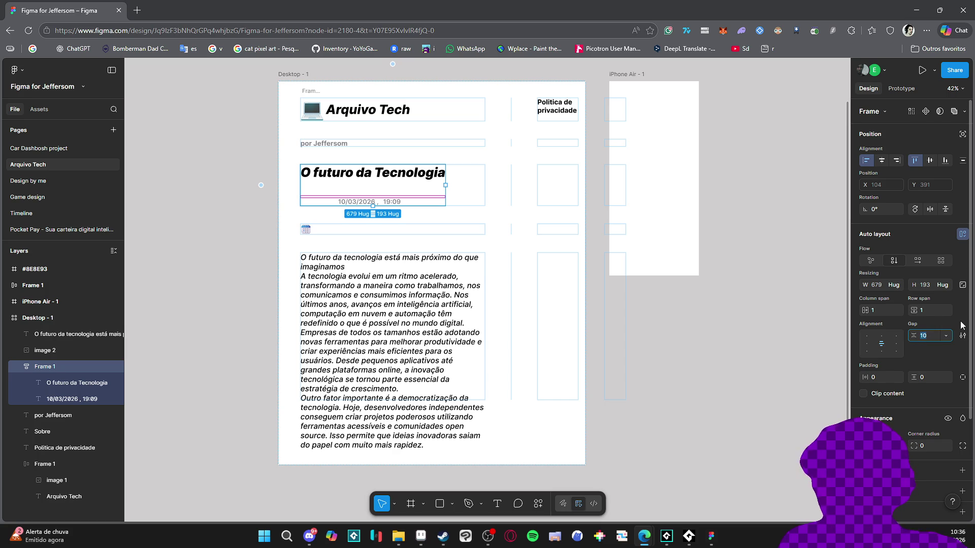
type("1")
key("Return")
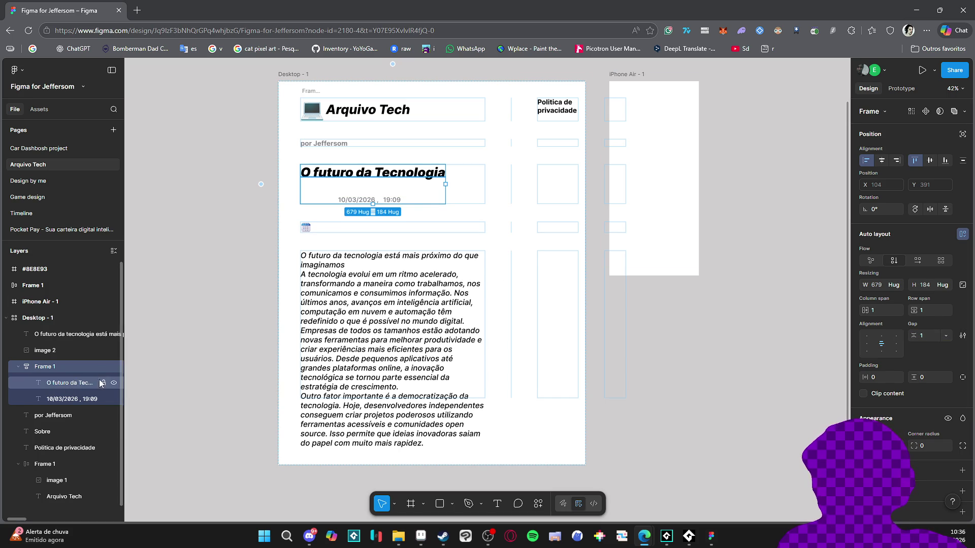
double_click(396, 176)
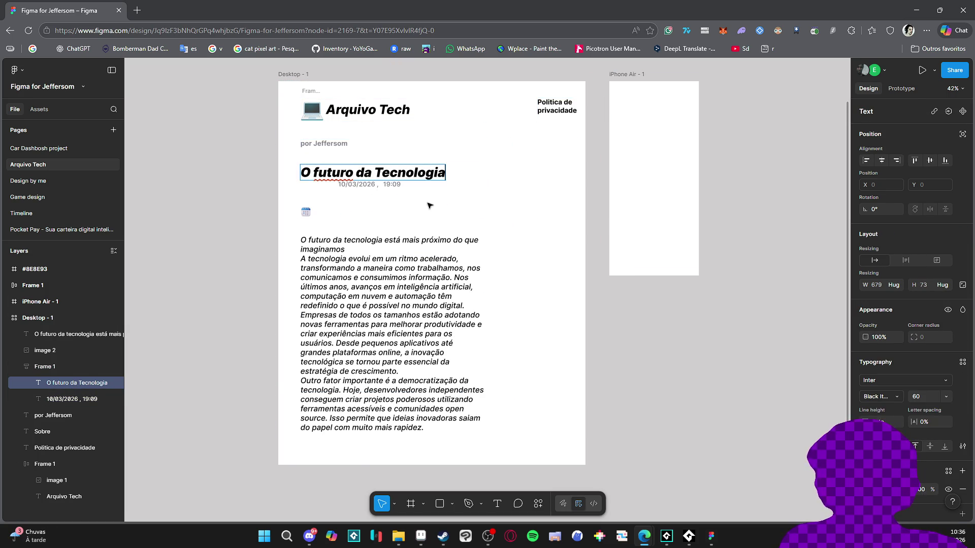
left_click(59, 368)
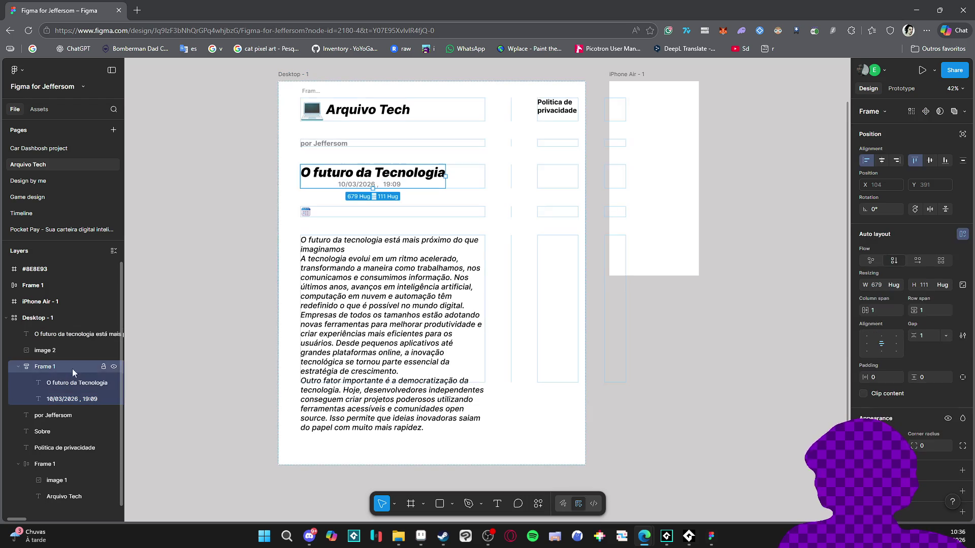
left_click(866, 344)
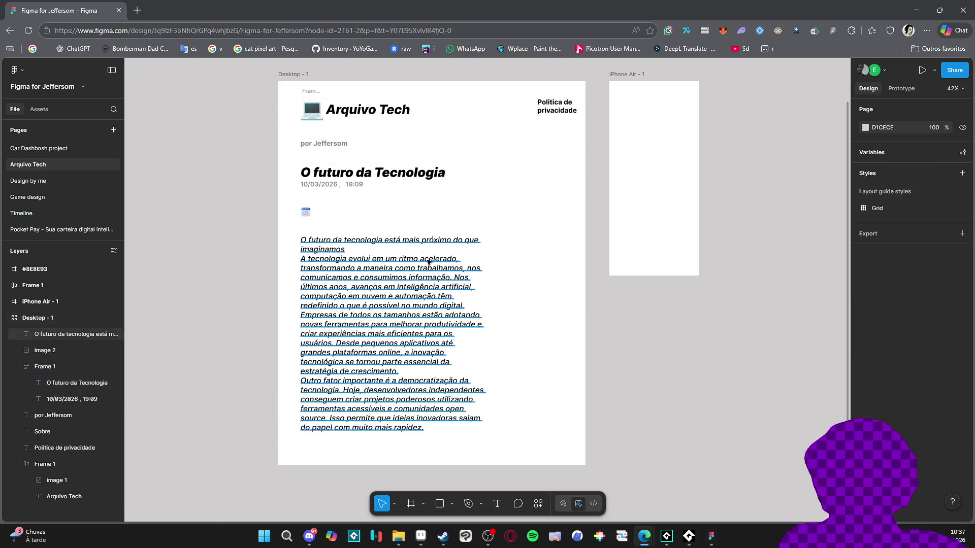
Step: Delete the calendar icon image below the date, undoing the accidental deletion of Desktop - 1
left_click(305, 211)
key("Delete")
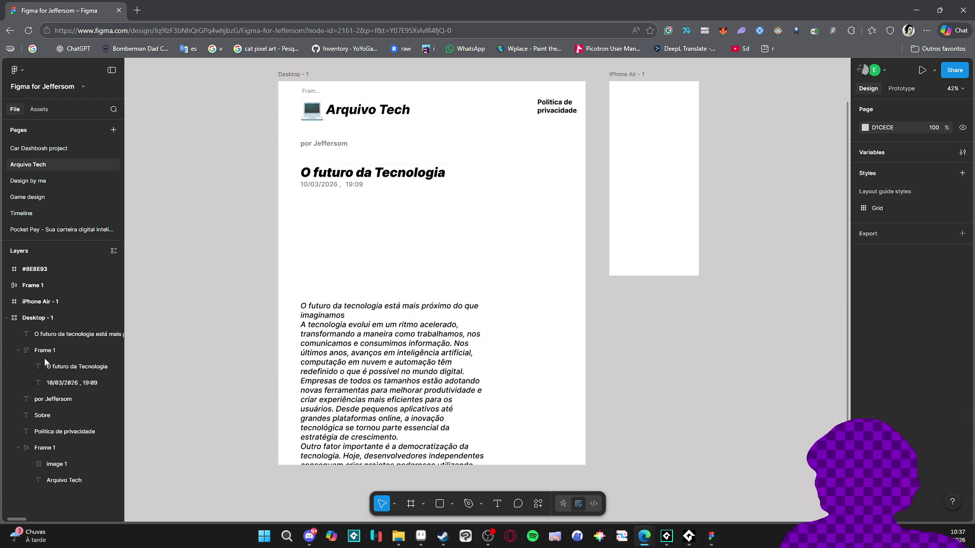
left_click(43, 351)
left_click(37, 317)
key("Delete")
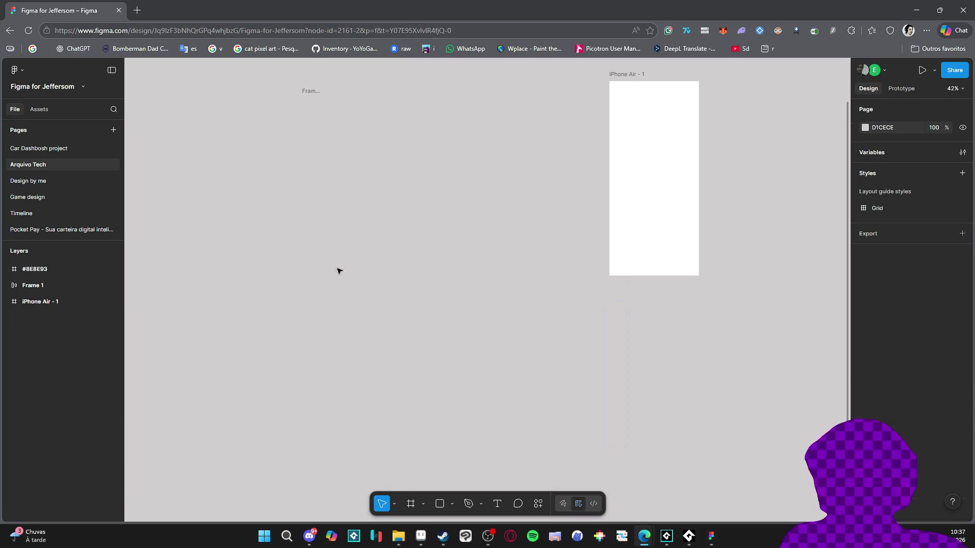
key("ctrl+z")
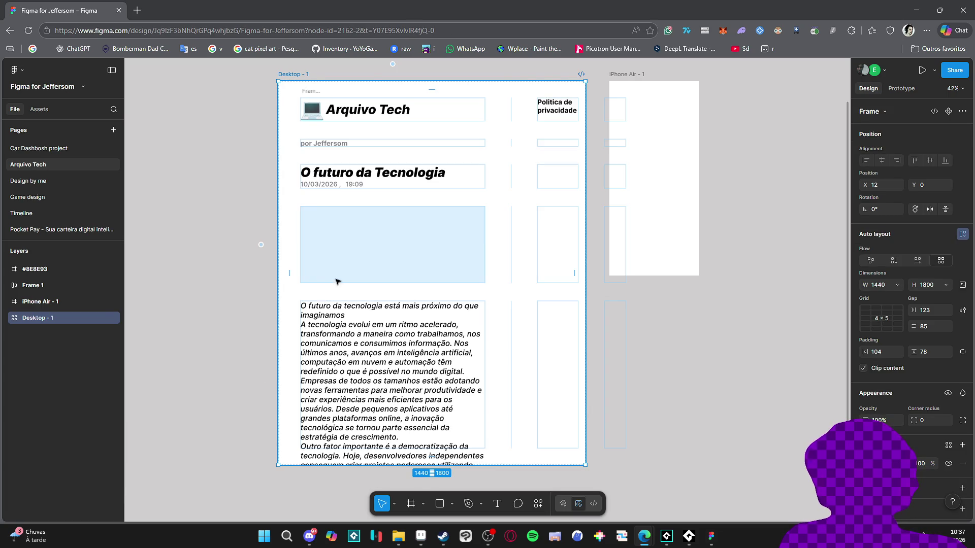
Step: Expand Desktop - 1 in Layers and reselect the Desktop - 1 page frame
left_click(8, 318)
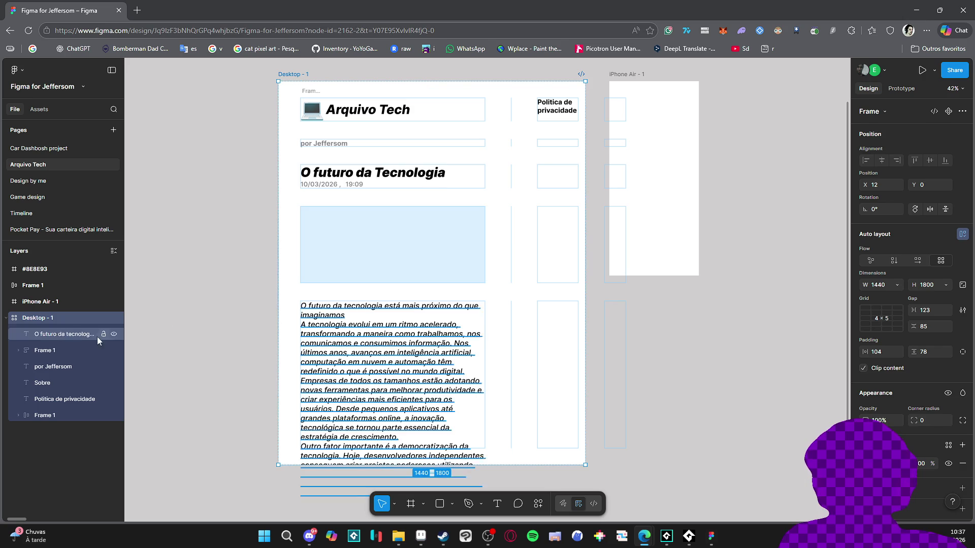
left_click(84, 350)
left_click(64, 399)
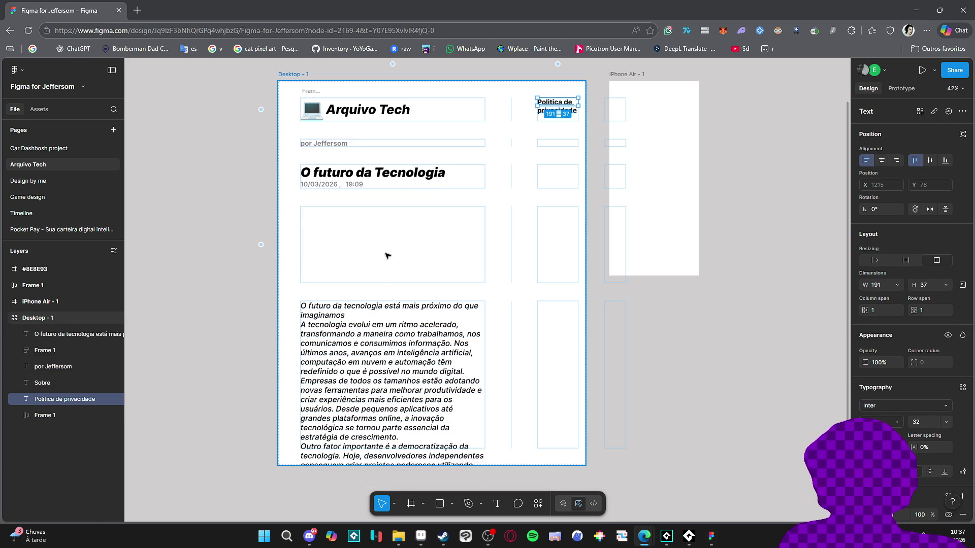
left_click(403, 297)
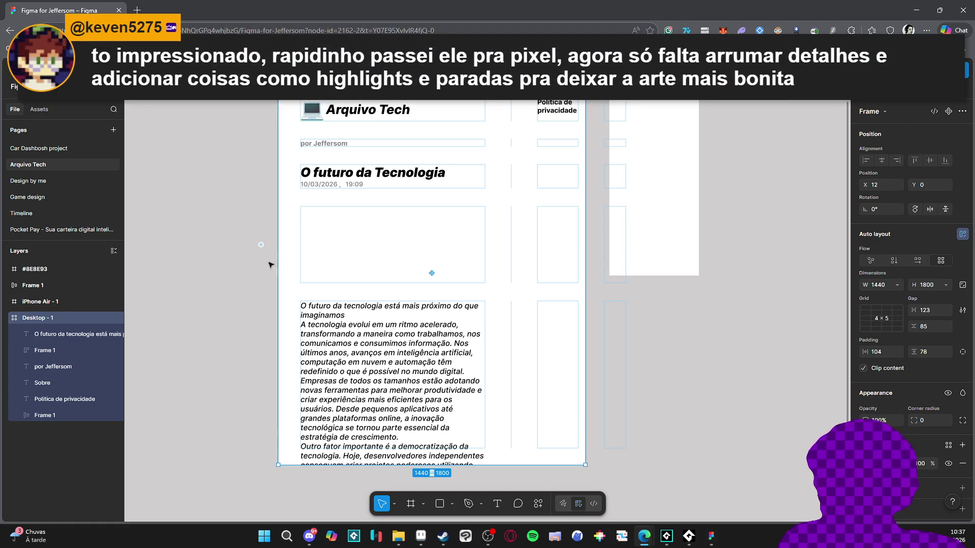
scroll(755, 252, "down", 3)
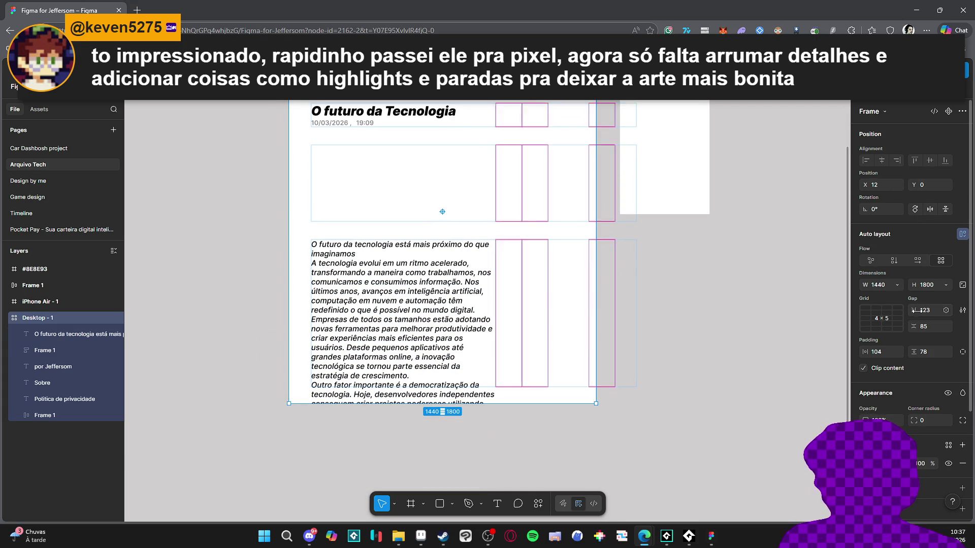
Step: Switch Desktop - 1's auto layout from grid to vertical with a 50 px gap
left_click(893, 260)
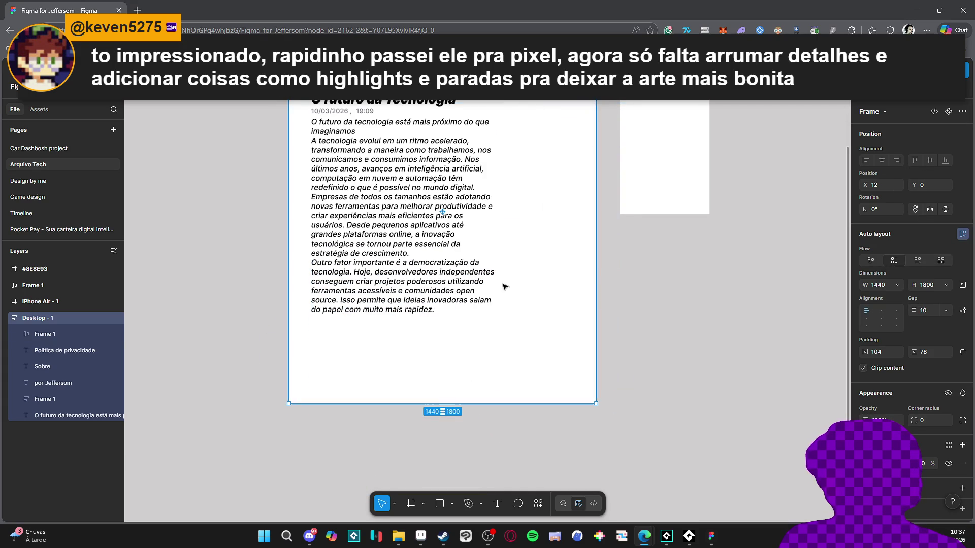
scroll(555, 285, "up", 3)
scroll(412, 352, "down", 1)
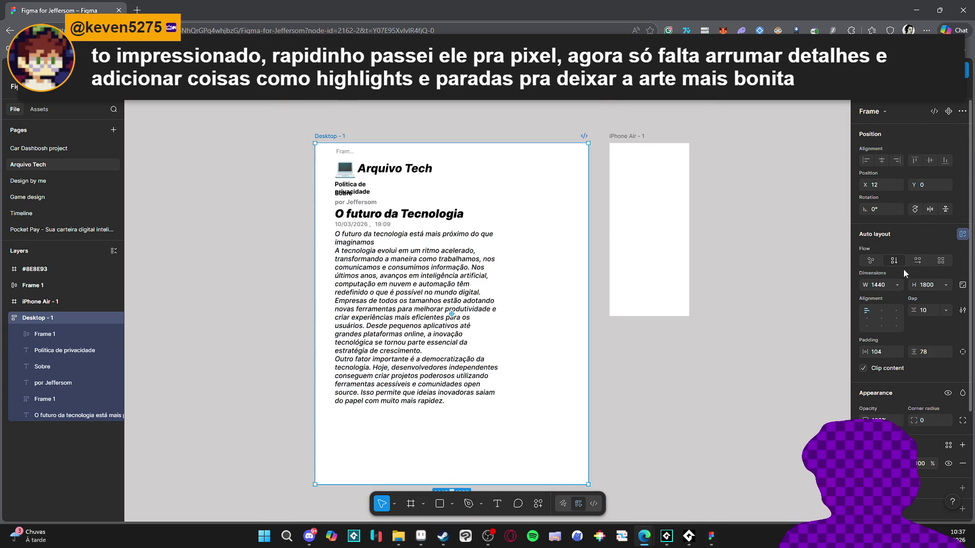
scroll(583, 228, "down", 3)
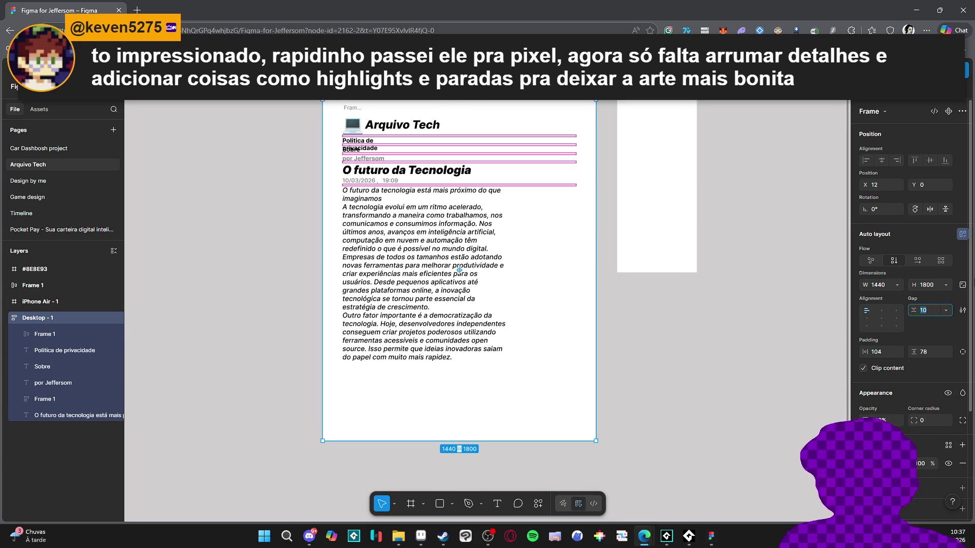
type("50")
key("Return")
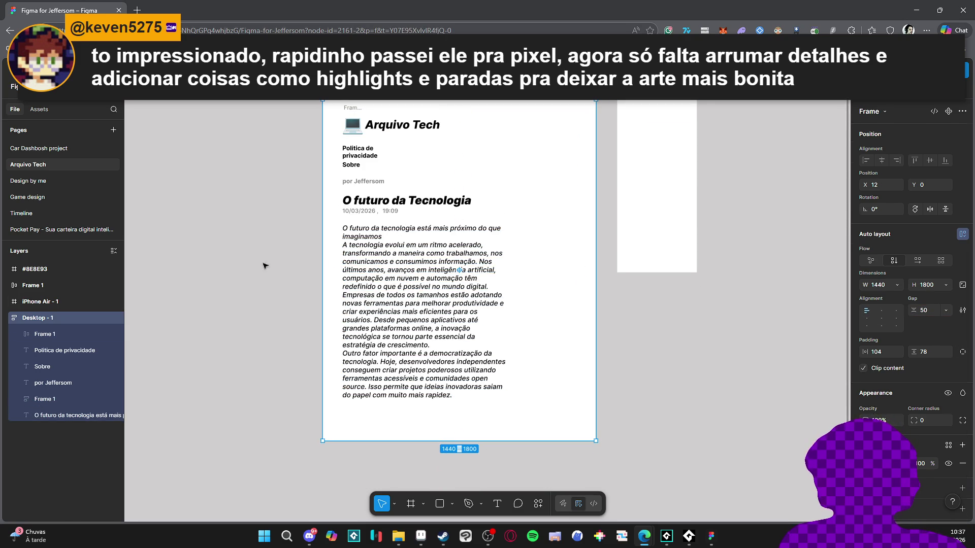
left_click(263, 267)
scroll(347, 143, "up", 3)
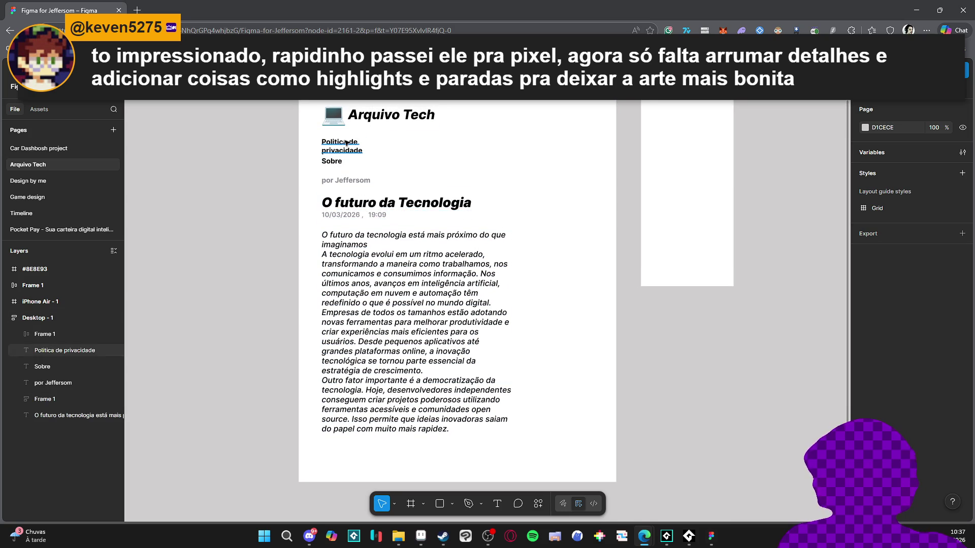
left_click(41, 285)
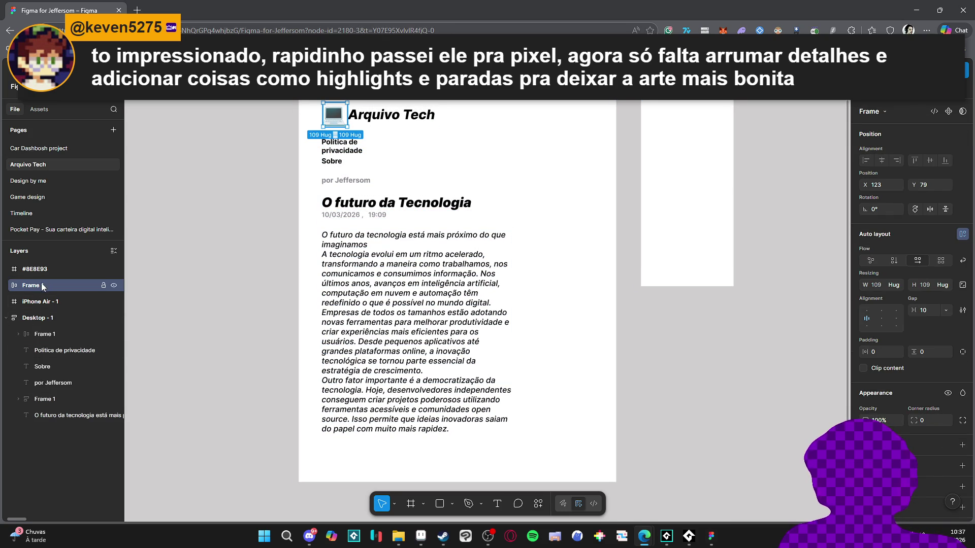
Step: Rename the header frame to 'title' and nest Frame 1 inside it
double_click(25, 285)
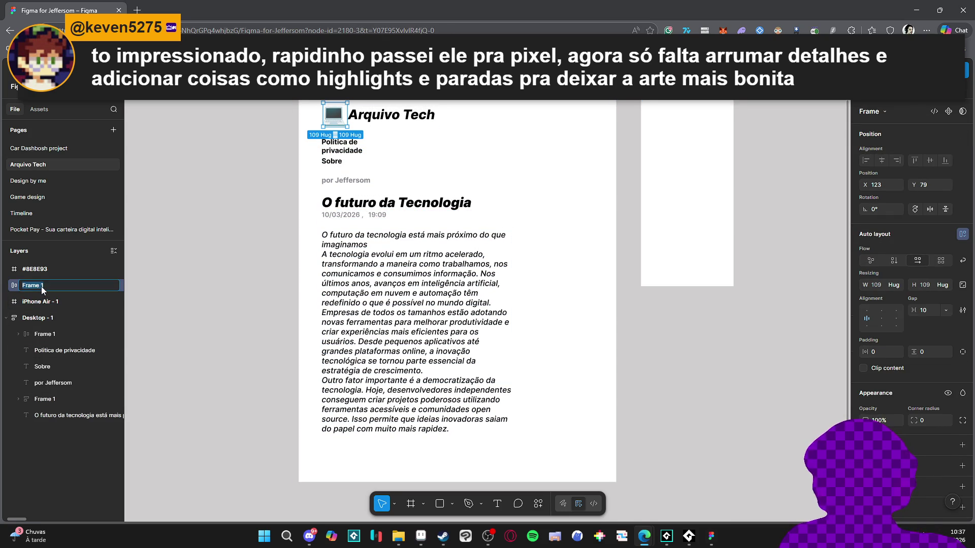
type("tle")
key("Return")
left_click(364, 117)
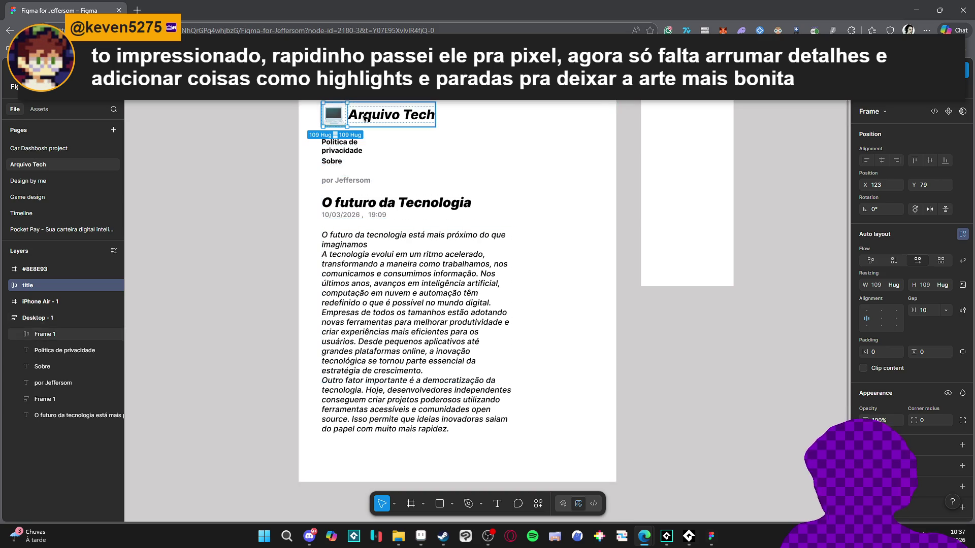
left_click_drag(56, 293, 56, 293)
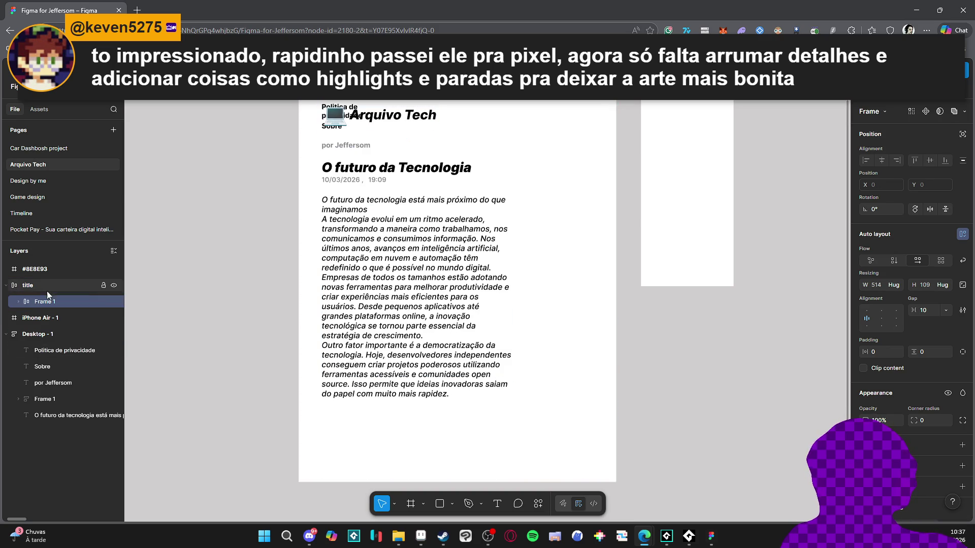
left_click(18, 302)
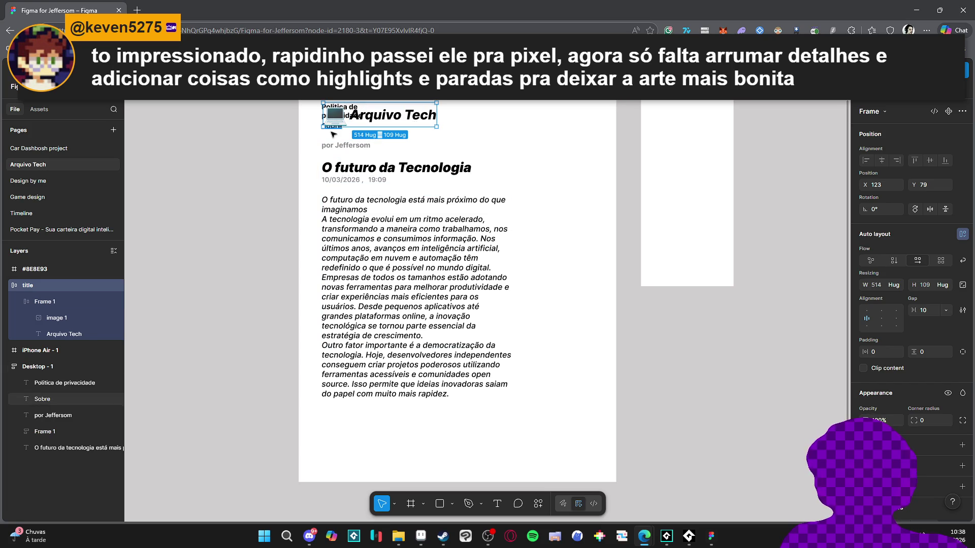
Step: Move Sobre and Politica de privacidade into the header, and por Jeffersom up near it
left_click(331, 131)
mouse_move(56, 395)
left_mouse_down()
mouse_move(56, 346)
mouse_move(81, 363)
left_mouse_up()
left_click(56, 317)
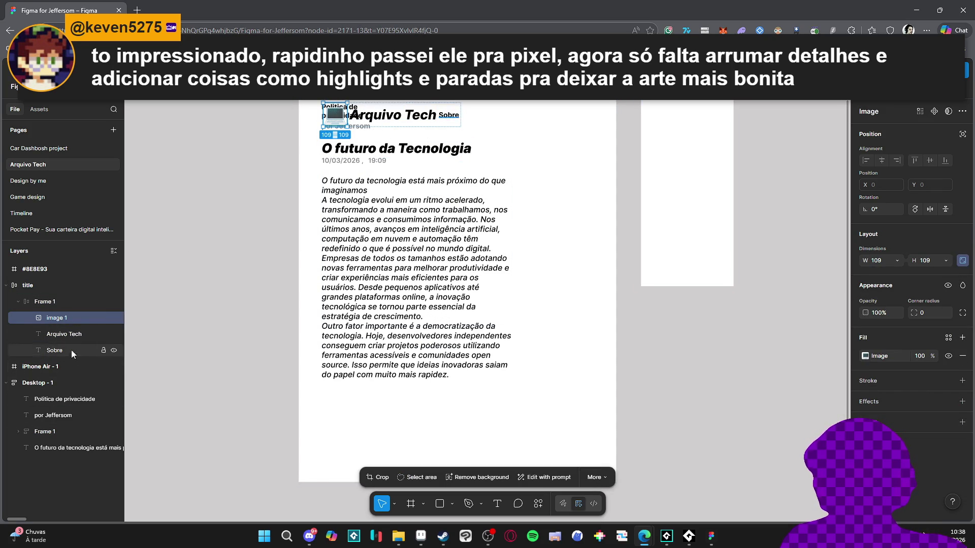
mouse_move(43, 403)
left_mouse_down()
mouse_move(87, 350)
mouse_move(90, 361)
left_mouse_up()
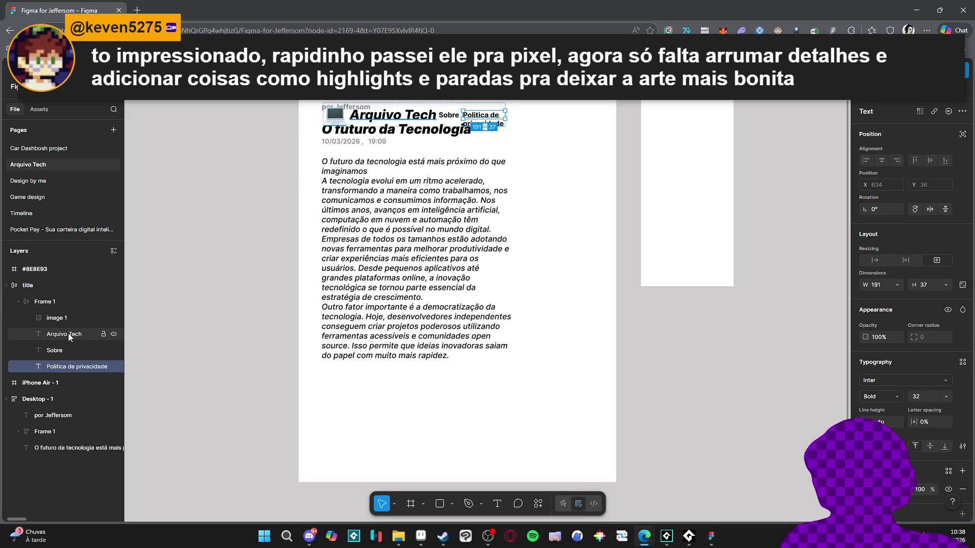
left_click(19, 302)
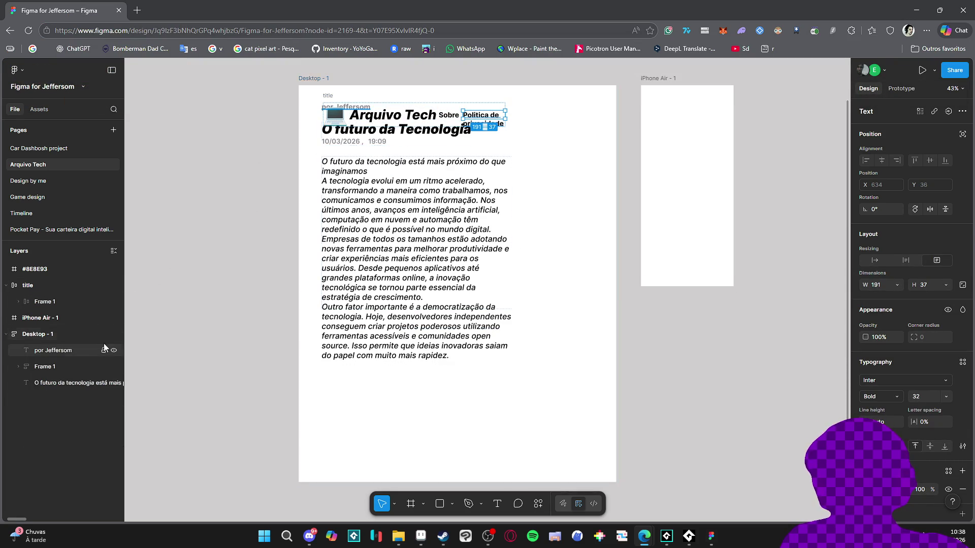
mouse_move(60, 355)
left_mouse_down()
mouse_move(69, 329)
mouse_move(63, 312)
mouse_move(50, 314)
left_mouse_up()
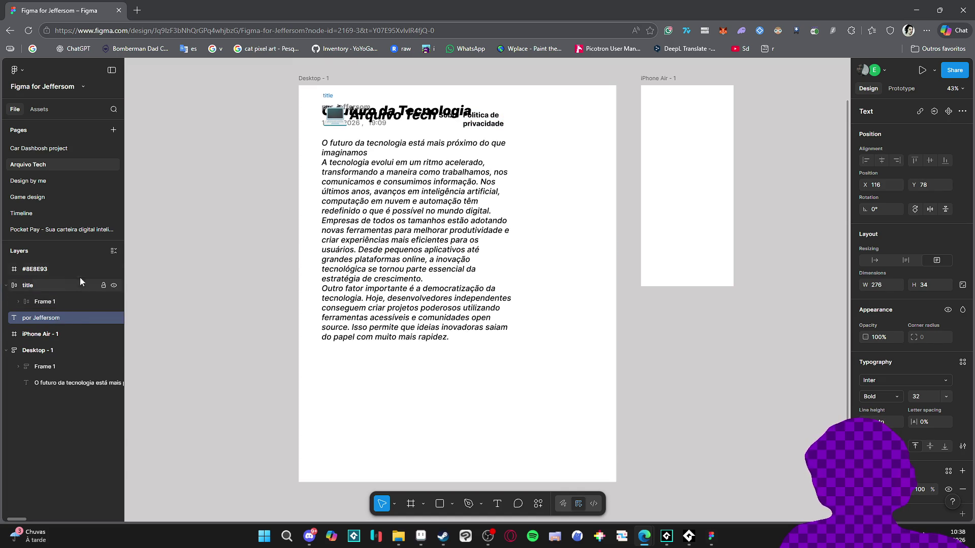
Step: Toggle Frame 1's visibility to check spacing, and review the title and iPhone Air frames
left_click(47, 284)
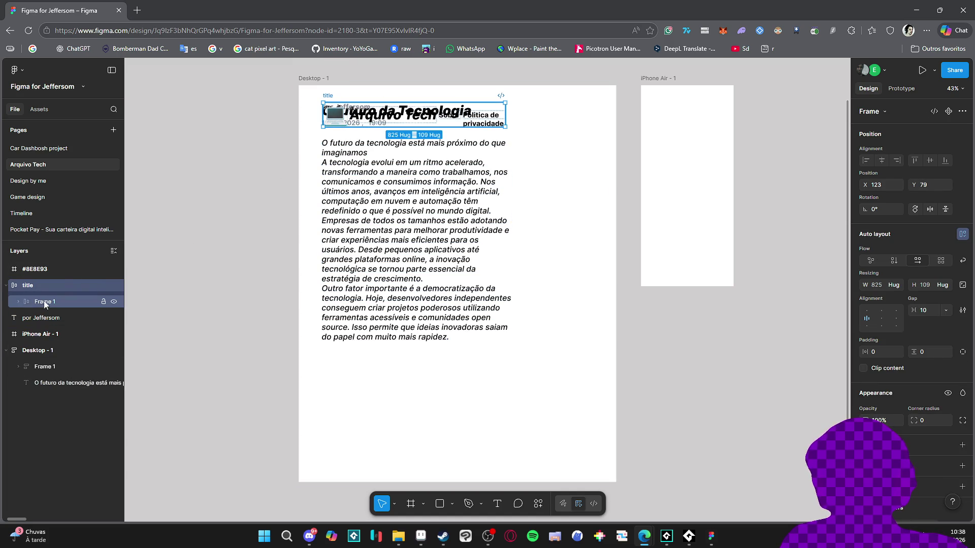
left_click(112, 302)
left_click(112, 302)
left_click(114, 302)
left_click(114, 302)
left_click(51, 334)
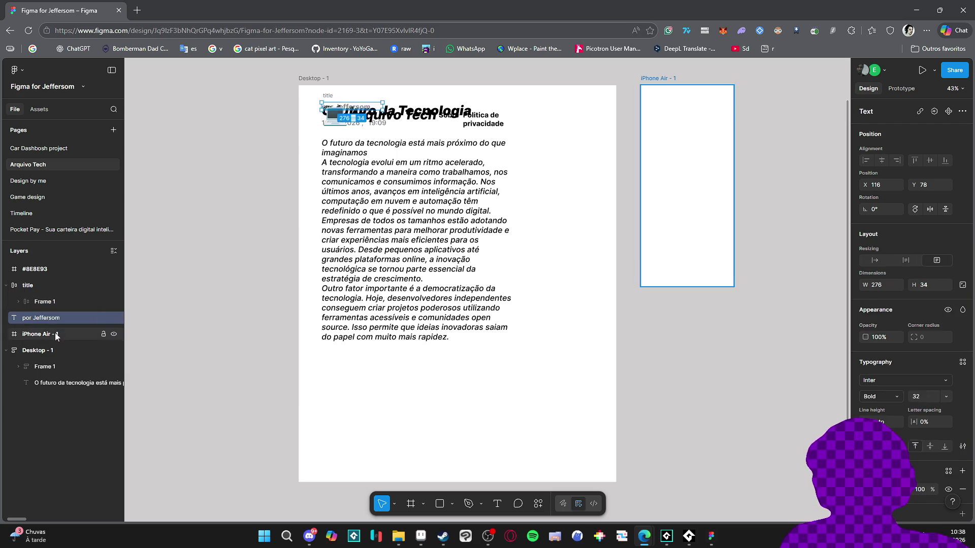
left_click(20, 285)
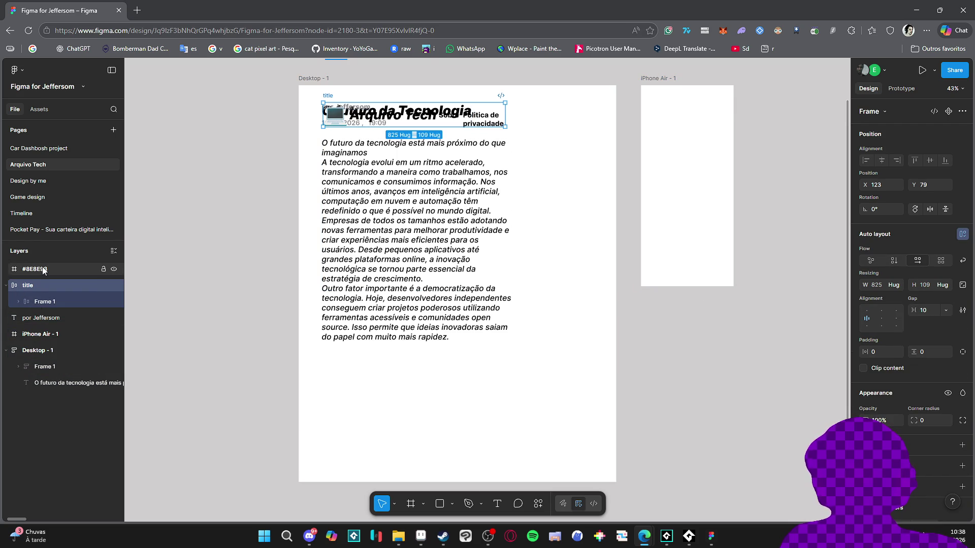
left_click(314, 77)
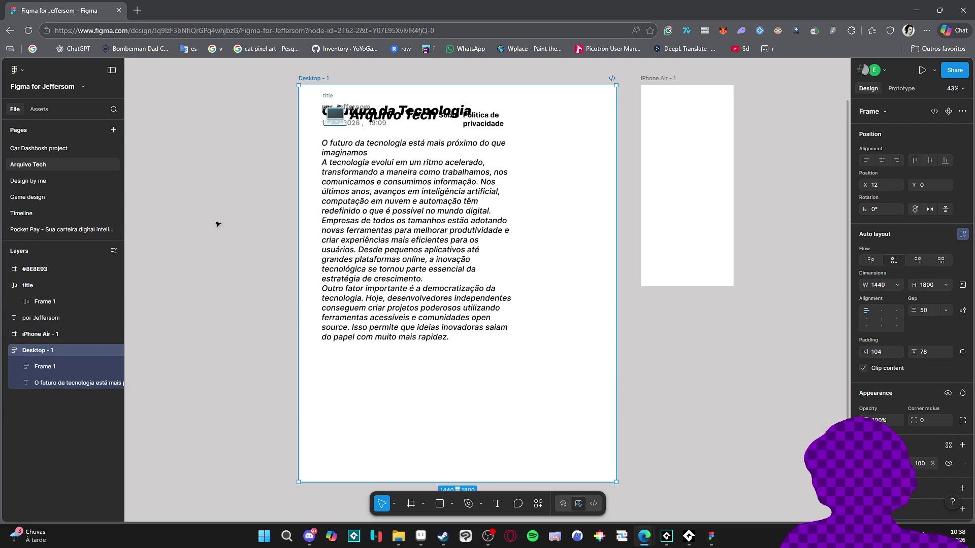
left_click(59, 335)
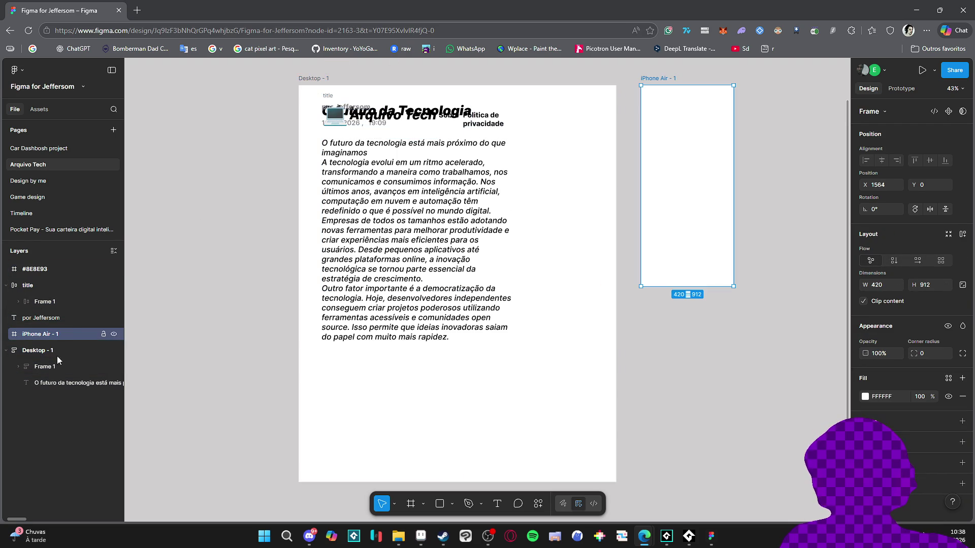
Step: Move the title header into Desktop - 1 and place the por Jefferson byline below it
left_click(56, 319)
left_click(54, 284)
left_click_drag(60, 285, 86, 361)
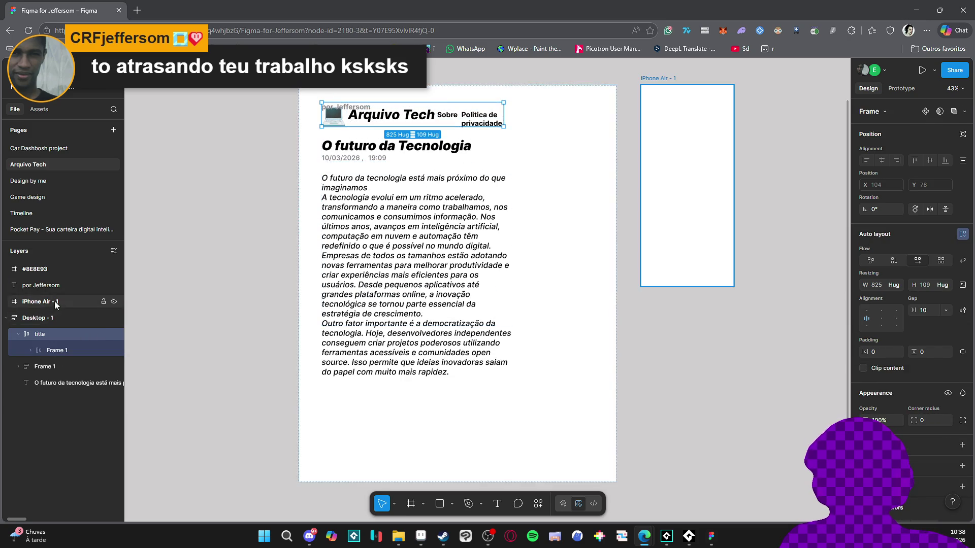
left_click_drag(58, 283, 90, 360)
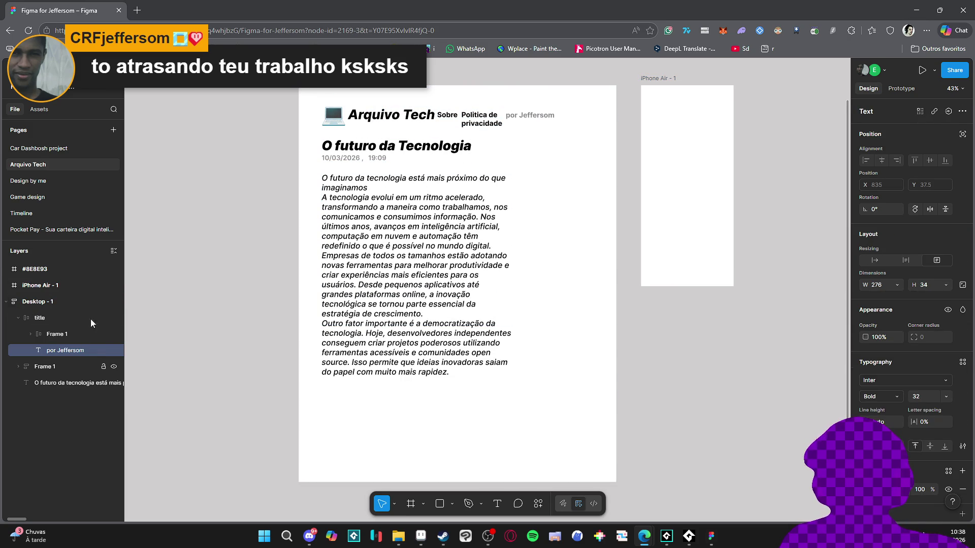
left_click(53, 320)
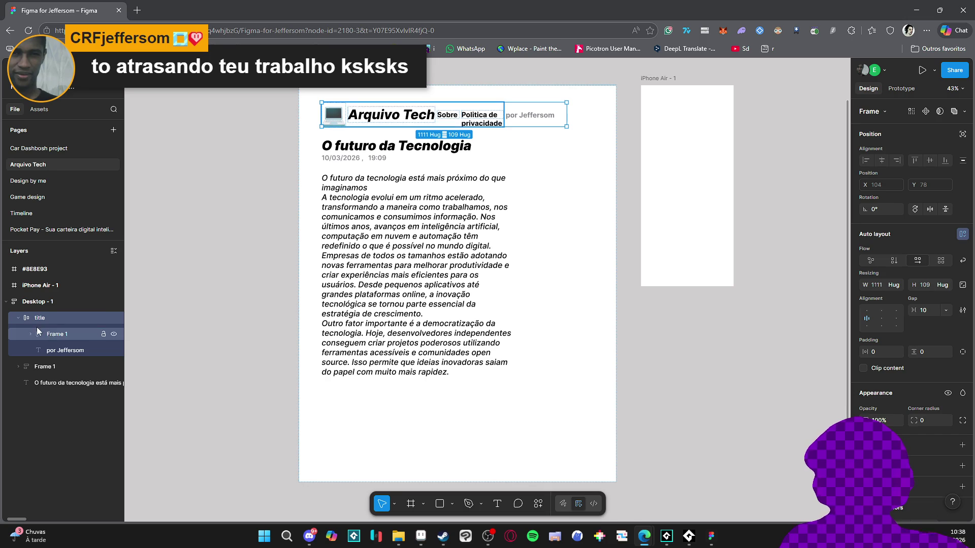
left_click(47, 306)
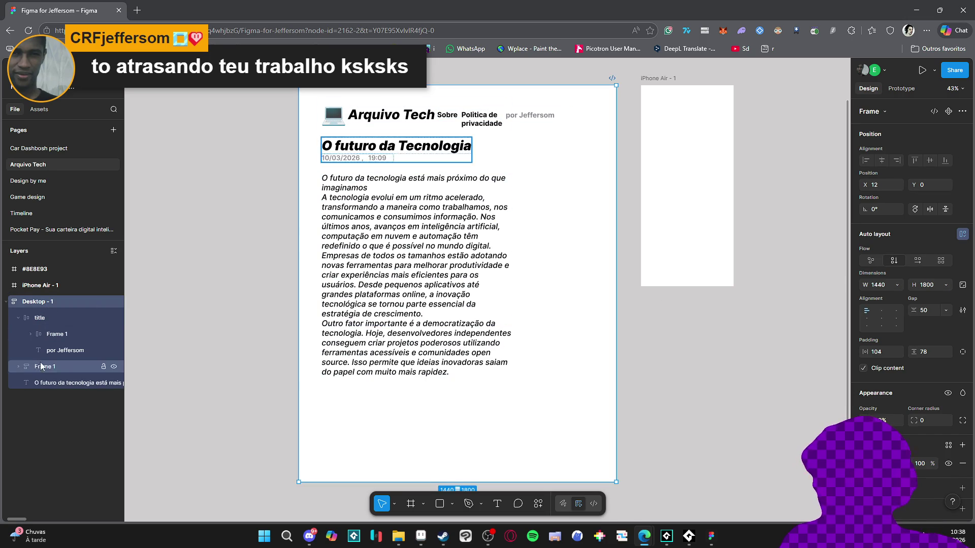
left_click_drag(52, 350, 62, 354)
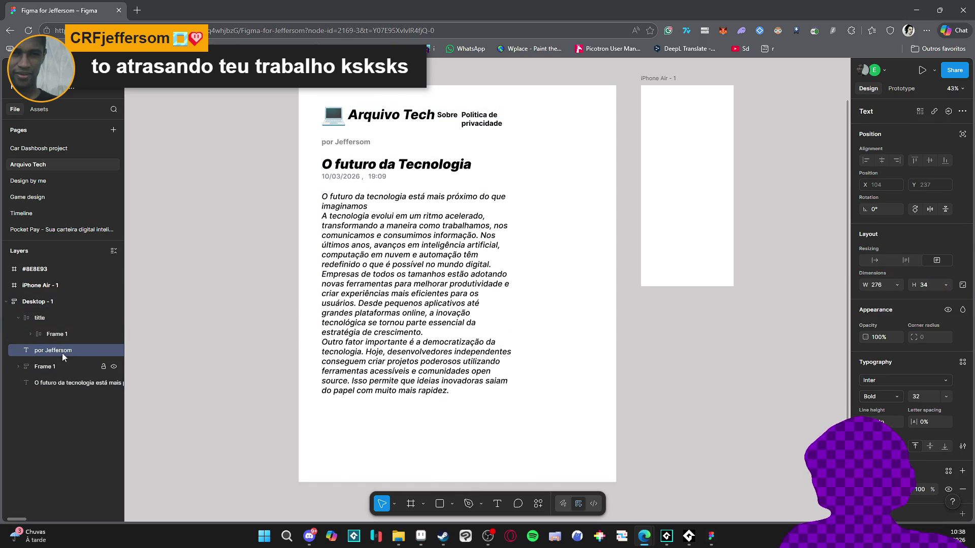
Step: Expand the header row and select the laptop icon together with the Arquivo Tech text
left_click(38, 306)
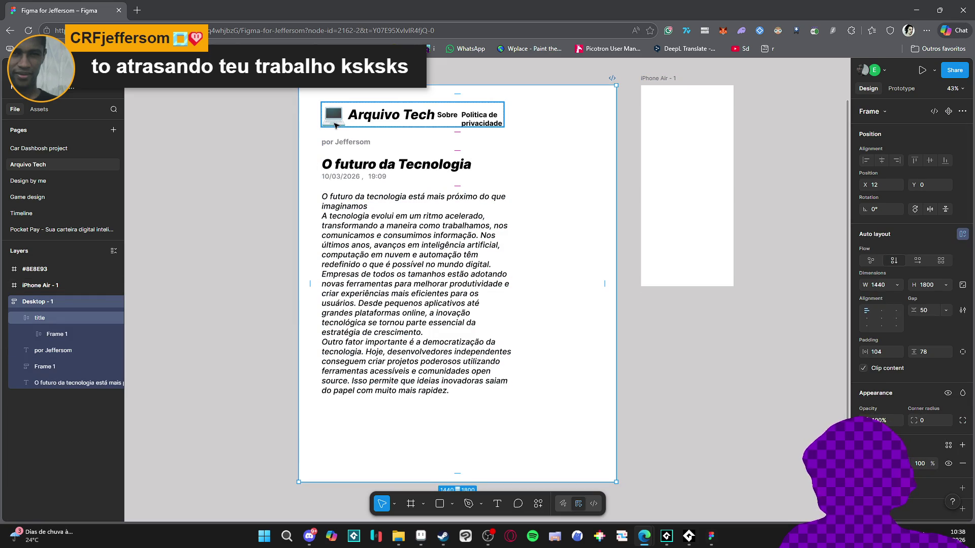
left_click(43, 335)
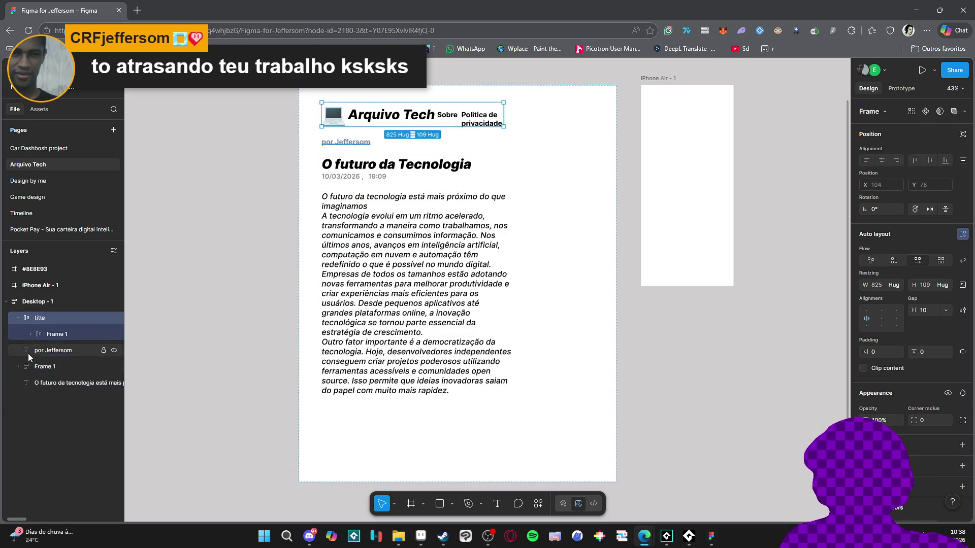
left_click(31, 335)
left_click(54, 350)
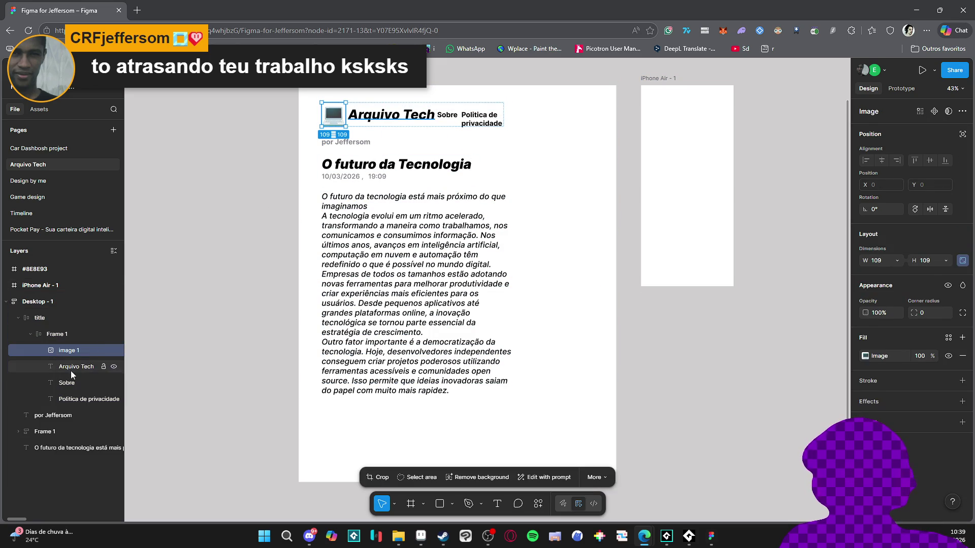
left_click(71, 369)
left_click(76, 351, "shift")
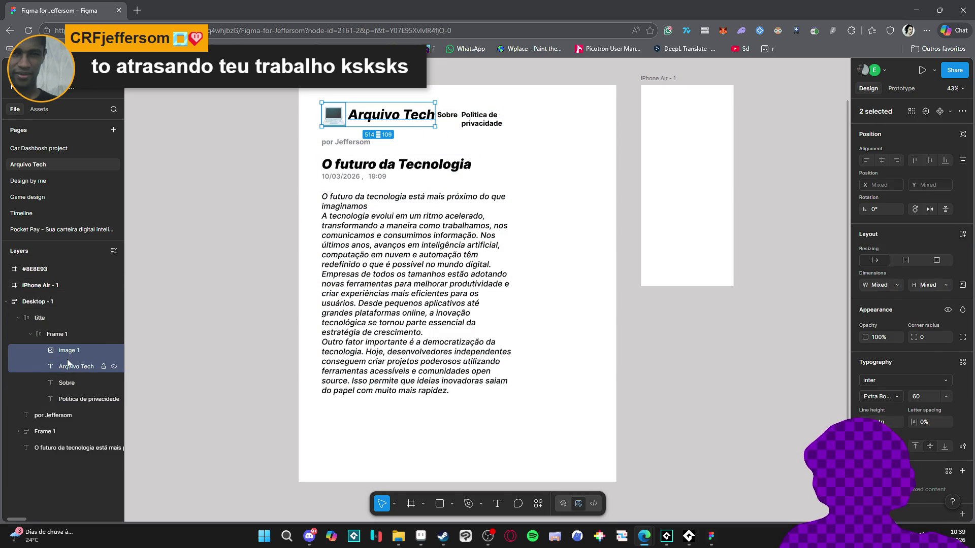
Step: Group the laptop icon and Arquivo Tech text, naming the group 'logo'
key("ctrl+g")
double_click(68, 350)
type("ogo")
key("Return")
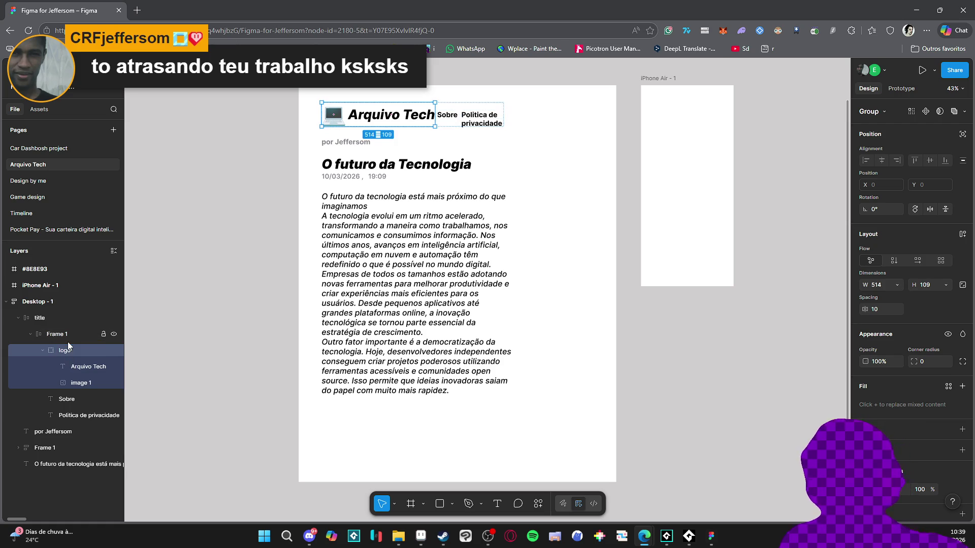
left_click(43, 350)
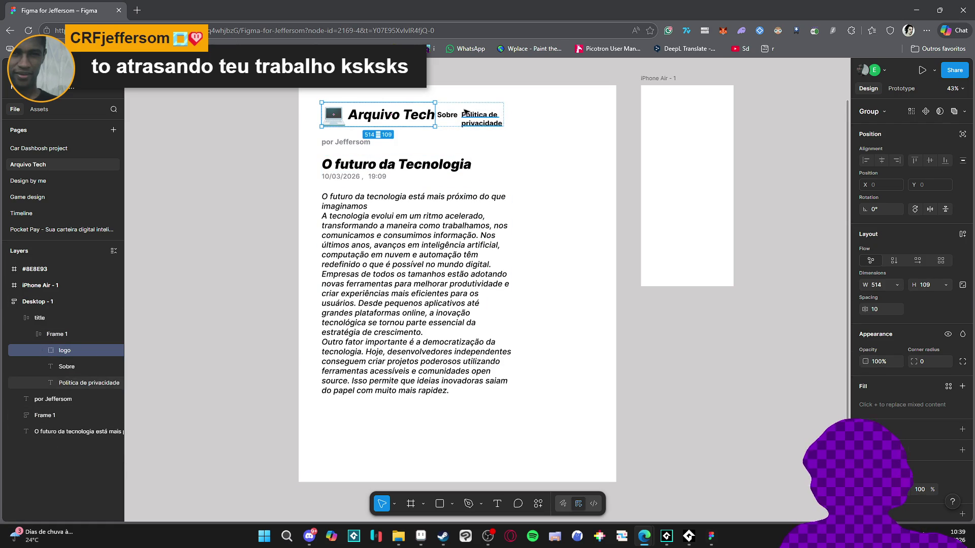
Step: Set the title header's width to Fill container so it spans the page
left_click(86, 383)
left_click(51, 318)
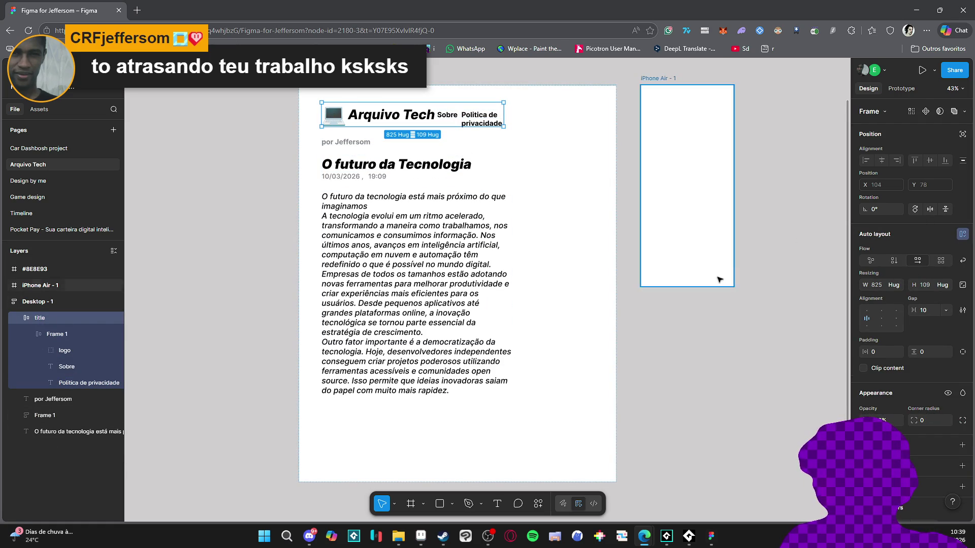
left_click(893, 286)
left_click(867, 297)
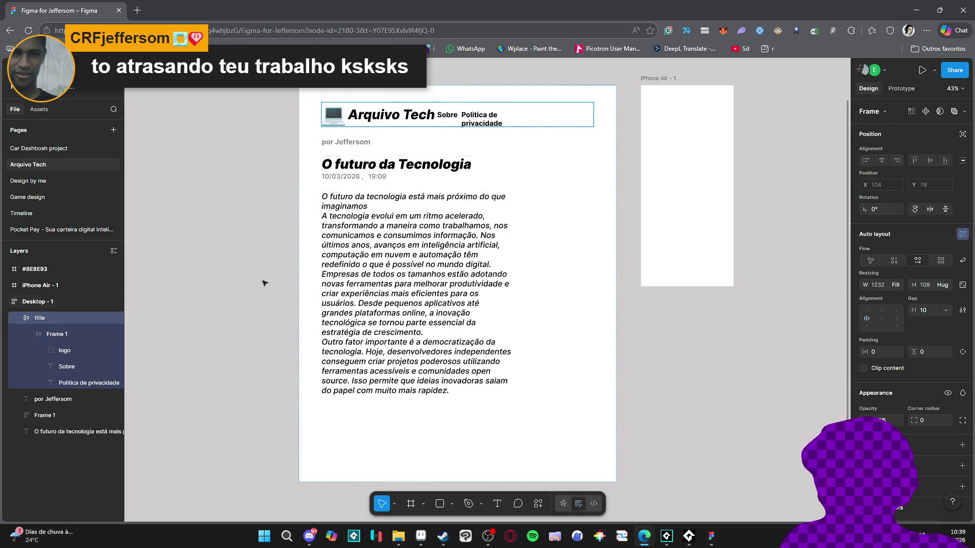
left_click(57, 333)
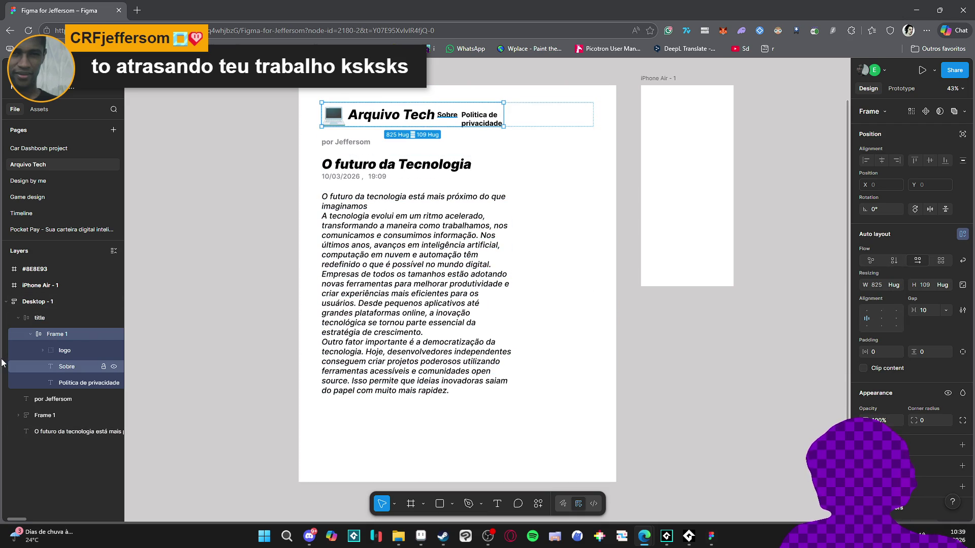
left_click(64, 366)
Step: Group Sobre and Politica de privacidade as 'buttons' and move it into the header
left_click(66, 381, "shift")
key("ctrl+g")
double_click(66, 369)
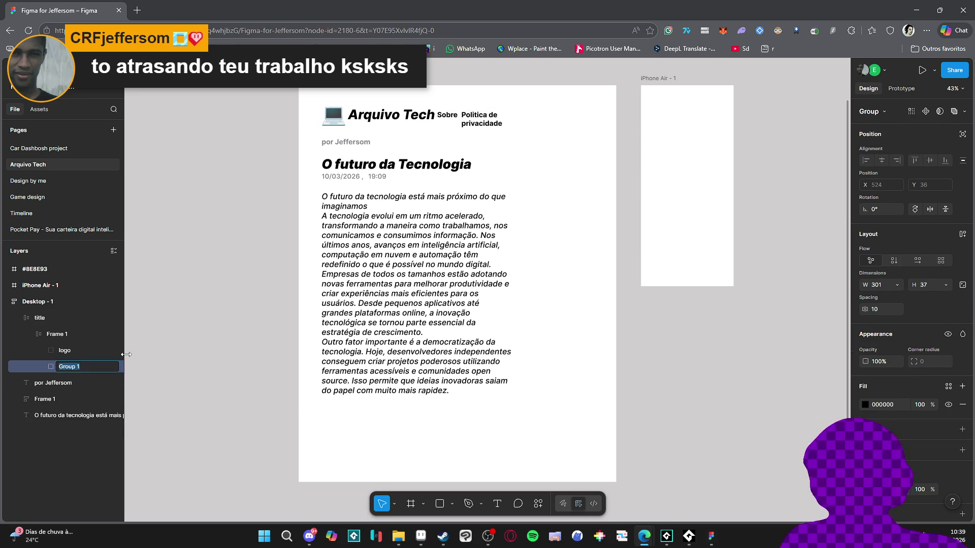
type("buttons")
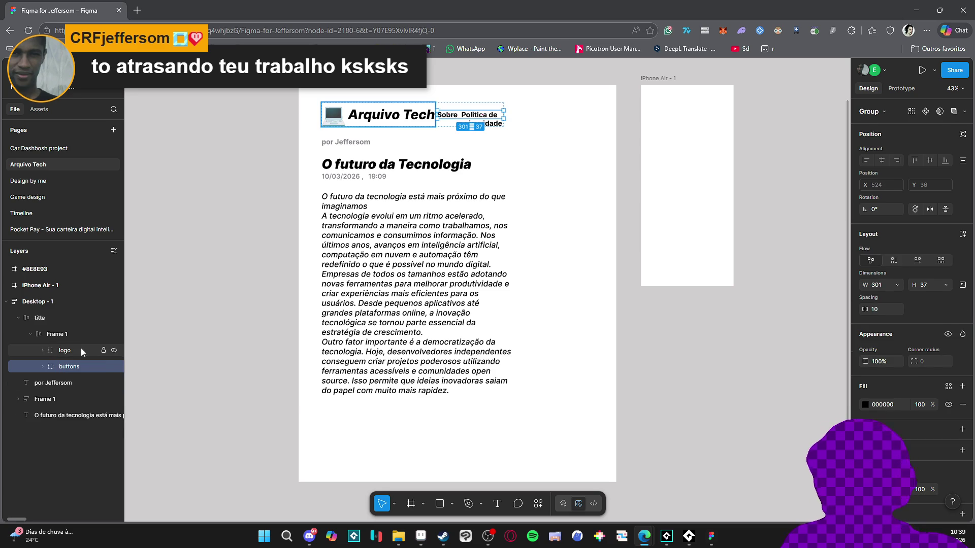
mouse_move(75, 370)
left_mouse_down()
mouse_move(62, 378)
mouse_move(61, 366)
left_mouse_up()
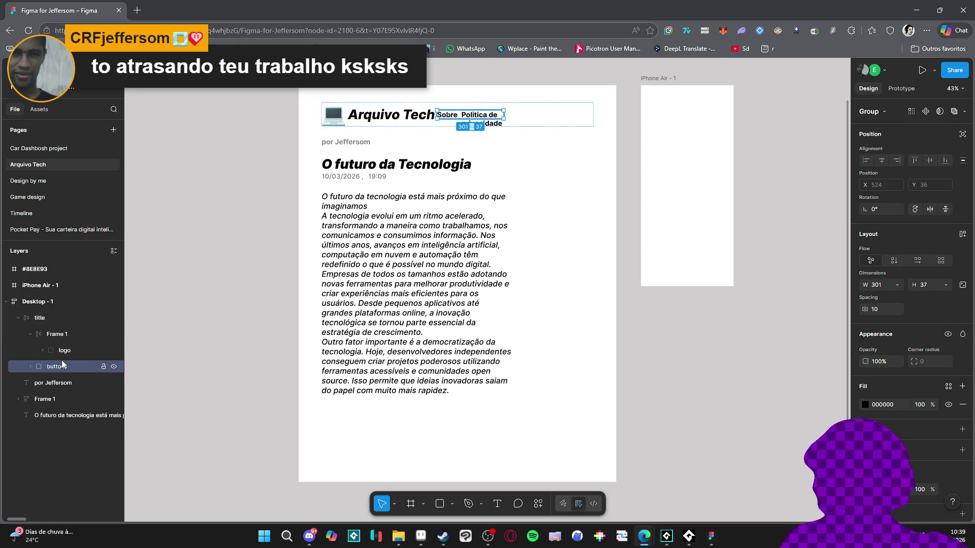
Step: Make the buttons group fill the header width as a right-aligned auto layout
left_click(897, 284)
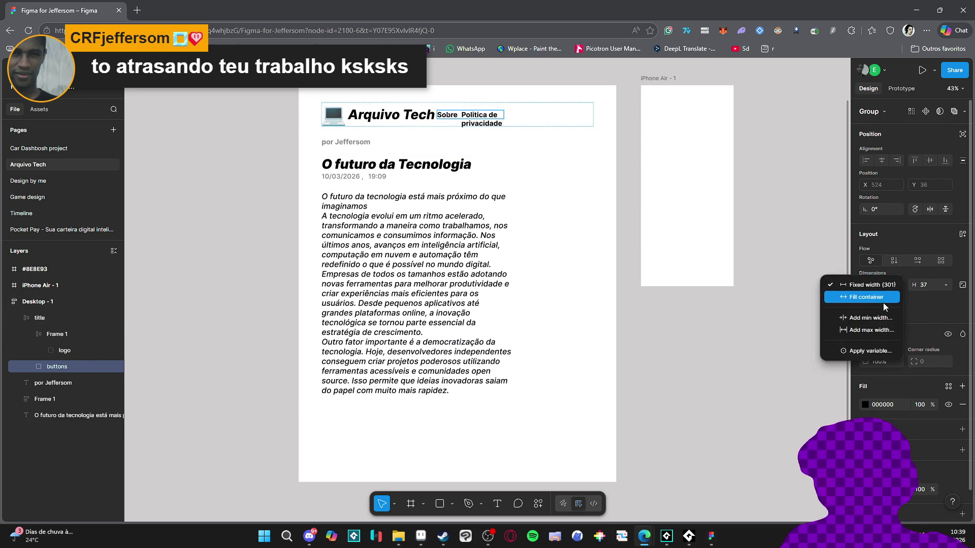
left_click(863, 307)
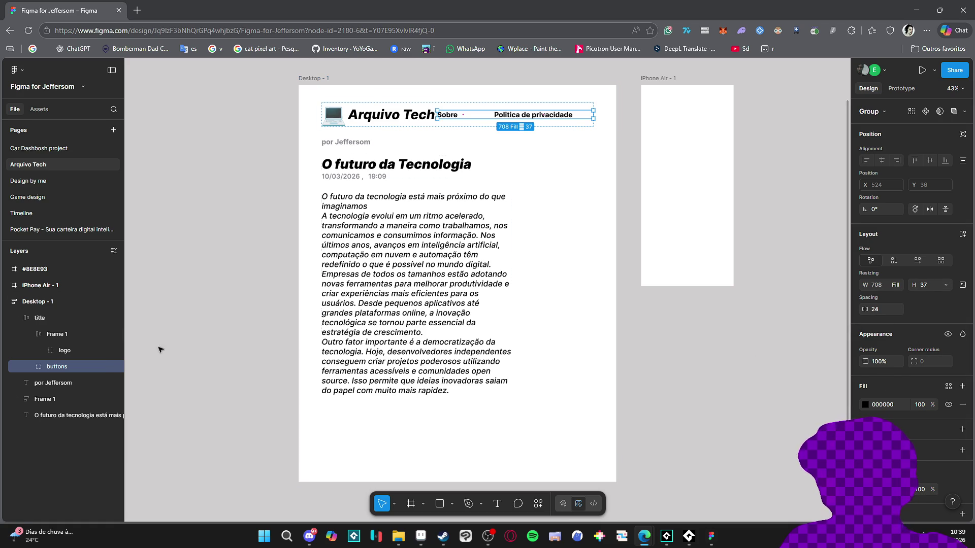
key("shift+a")
left_click(896, 318)
Step: Set both the Sobre and Politica de privacidade text widths to Hug contents
left_click(30, 366)
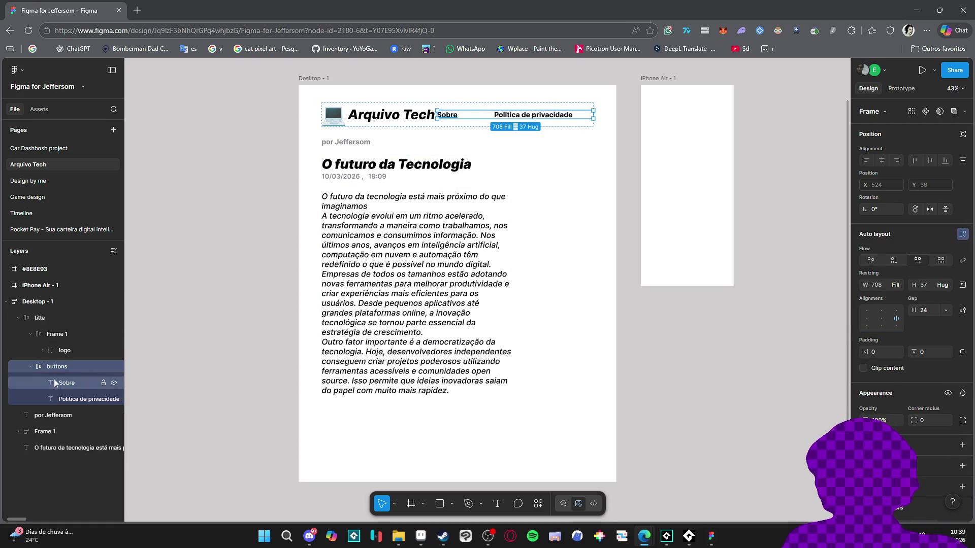
left_click(51, 383)
left_click(897, 284)
left_click(879, 304)
left_click(86, 399)
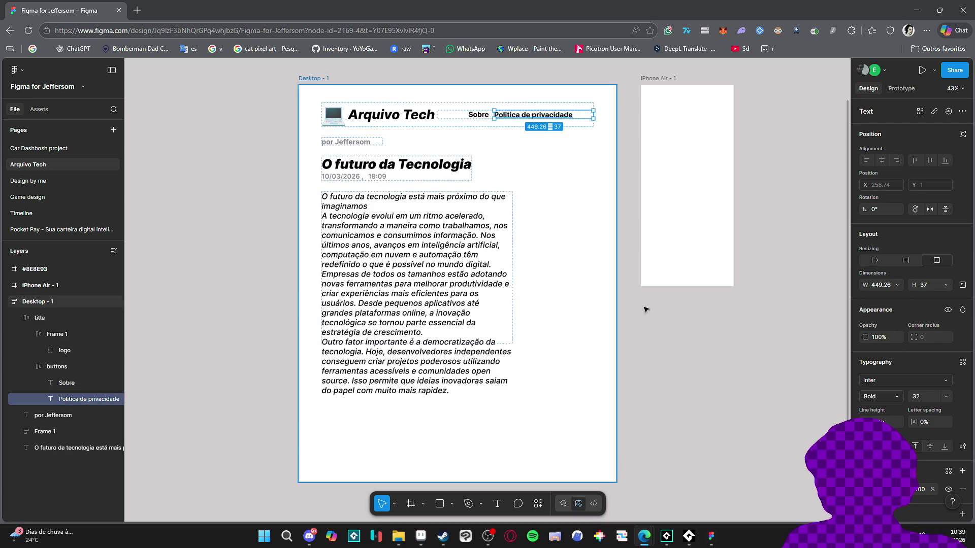
left_click(891, 287)
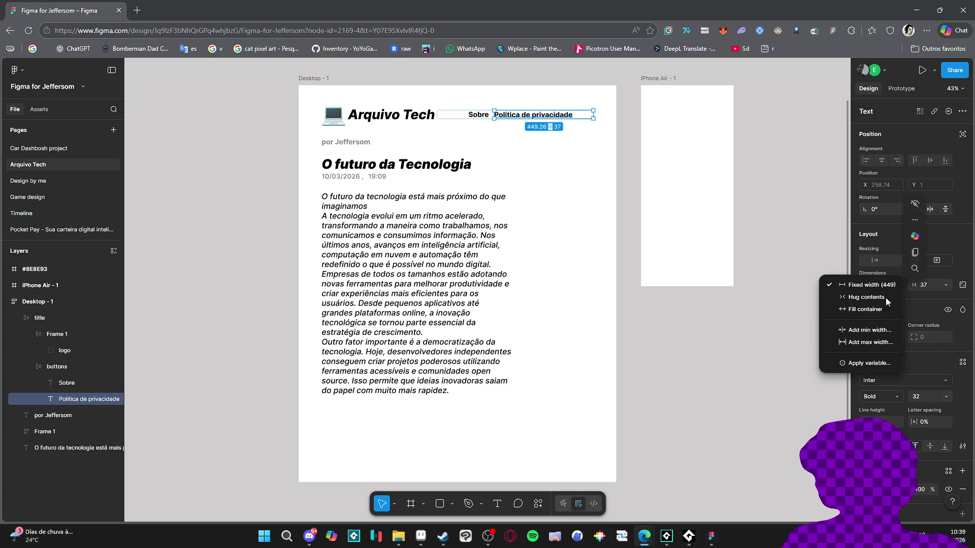
left_click(883, 297)
left_click(218, 268)
scroll(285, 283, "down", 1)
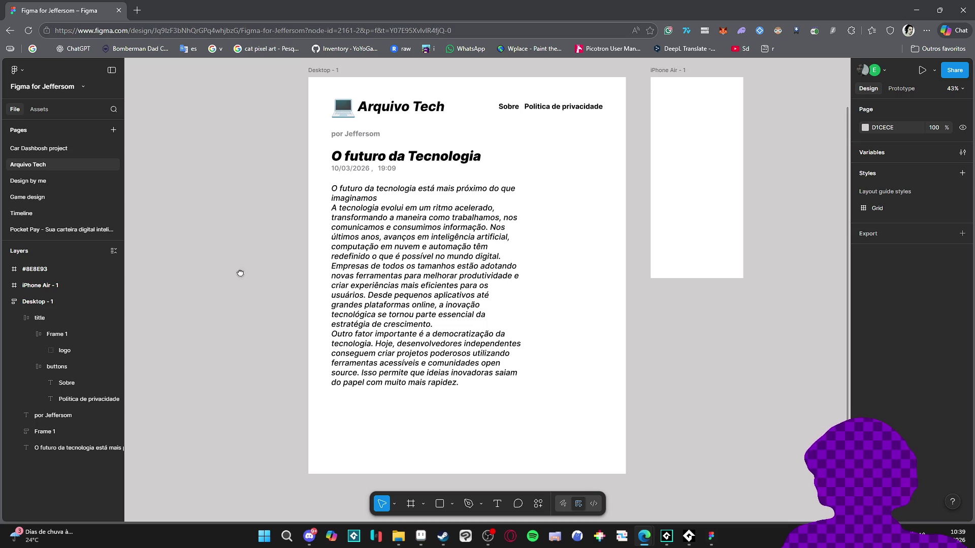
Step: Remove the spacing between the Desktop - 1 page sections, bringing the gap to 0
scroll(233, 318, "right", 2)
scroll(233, 318, "up", 1)
left_click(486, 138)
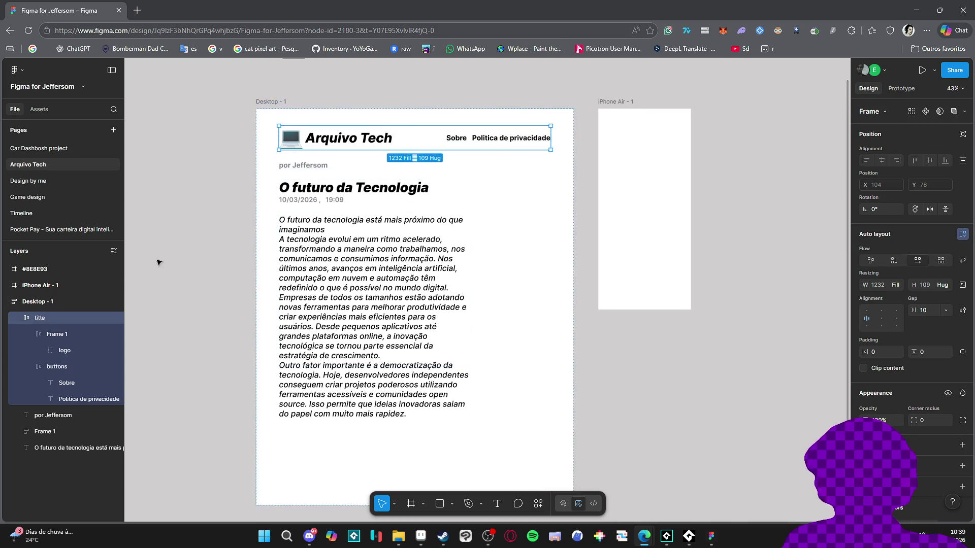
scroll(157, 261, "left", 1)
scroll(224, 170, "left", 1)
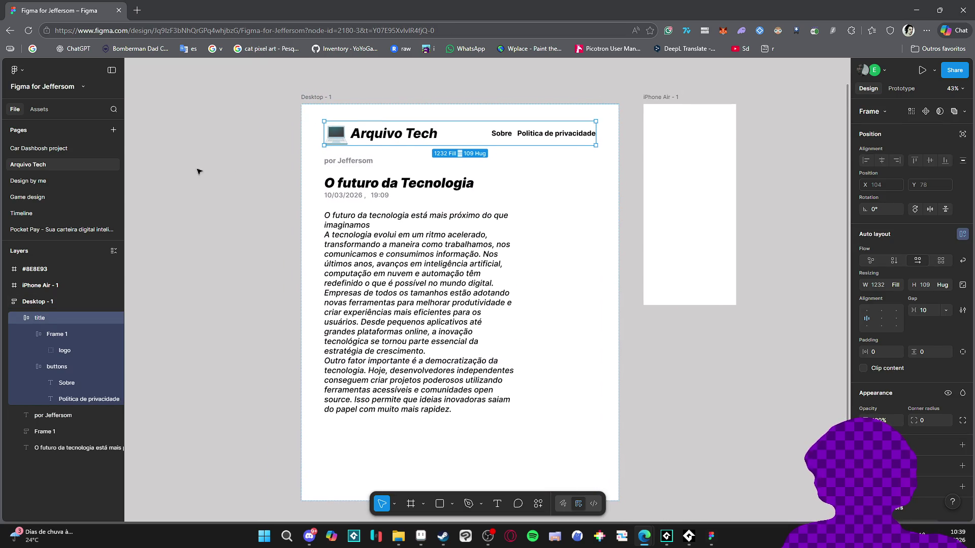
scroll(203, 171, "down", 1)
scroll(223, 174, "left", 1)
left_click(361, 141)
key("ctrl+z")
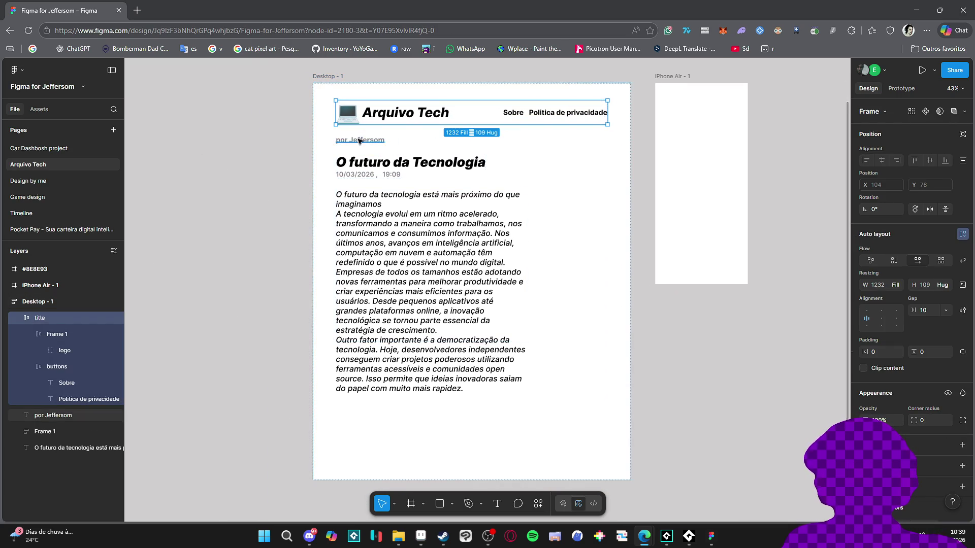
left_click(367, 139)
key("ctrl+z")
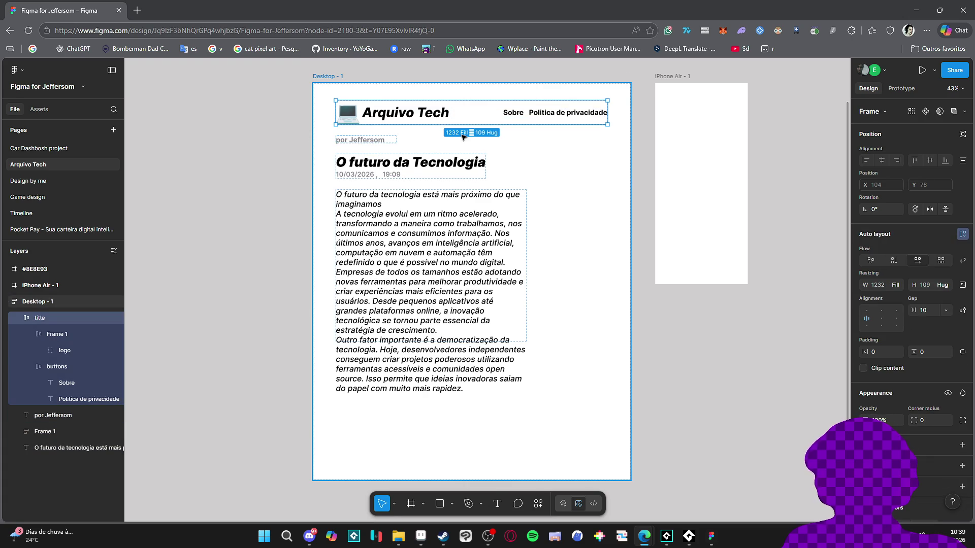
left_click(475, 137)
left_click_drag(472, 131, 476, 123)
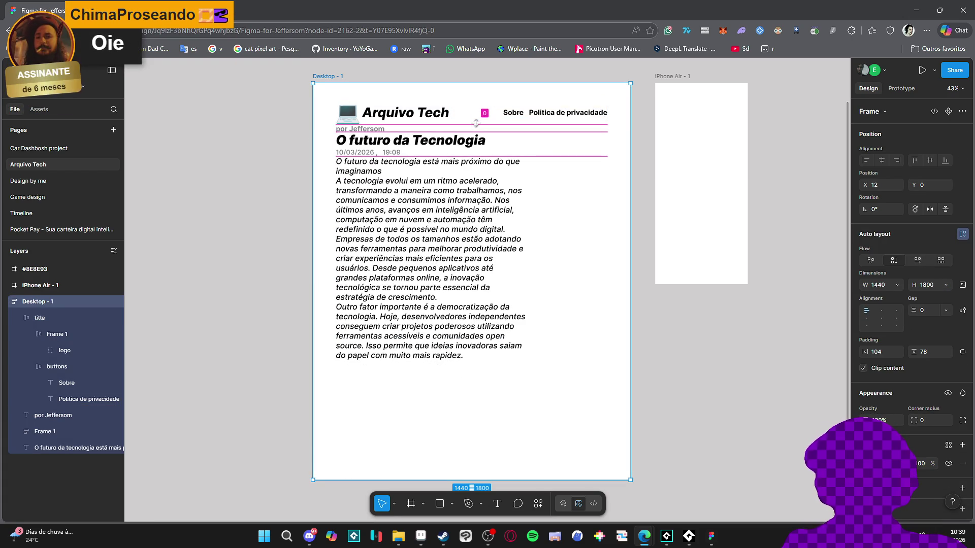
Step: Scrub the Desktop - 1 auto layout gap up to 27
left_click(18, 318)
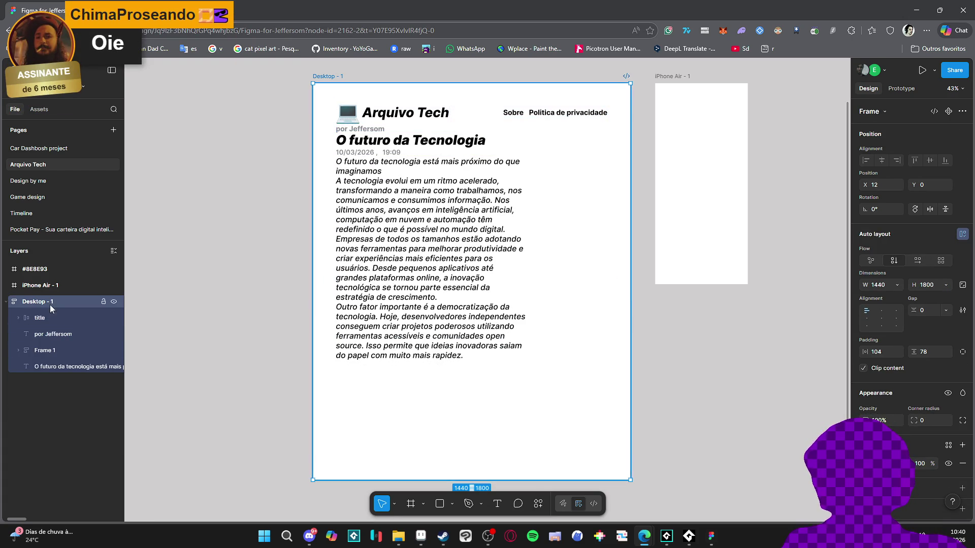
left_click(46, 334)
left_click(51, 317)
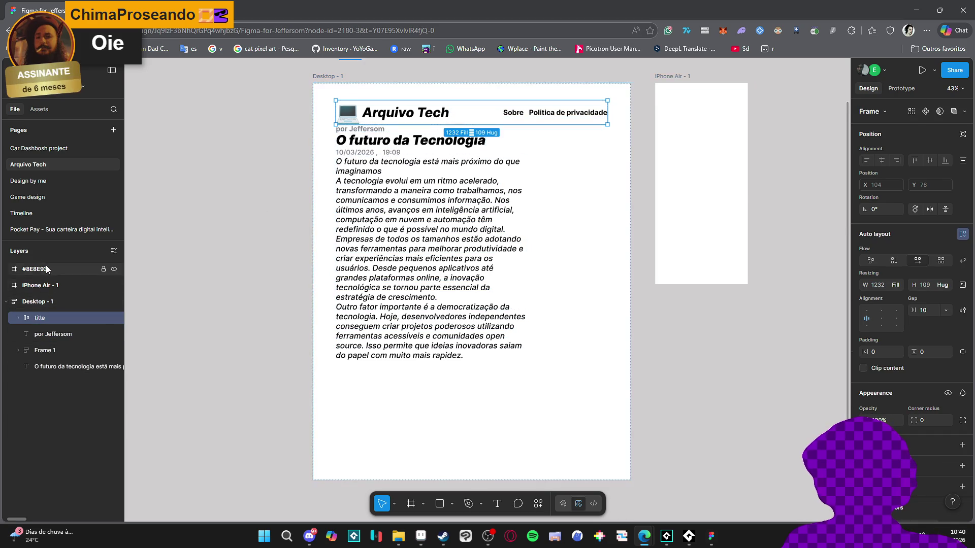
left_click(38, 302)
left_click_drag(913, 310, 943, 320)
left_click(365, 165)
Step: Duplicate the headline and date block below itself and rename the original 'spacer'
left_click_drag(364, 165, 359, 202, "alt")
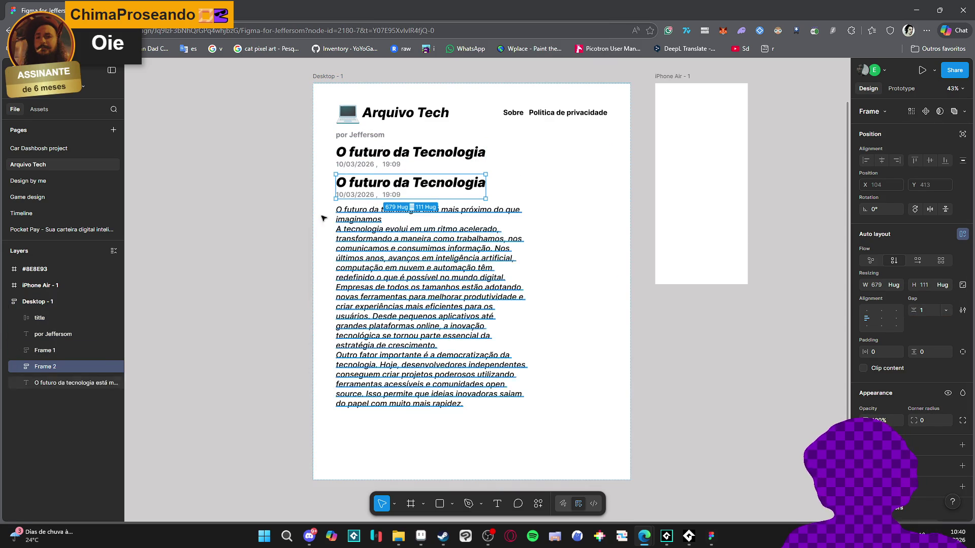
double_click(51, 354)
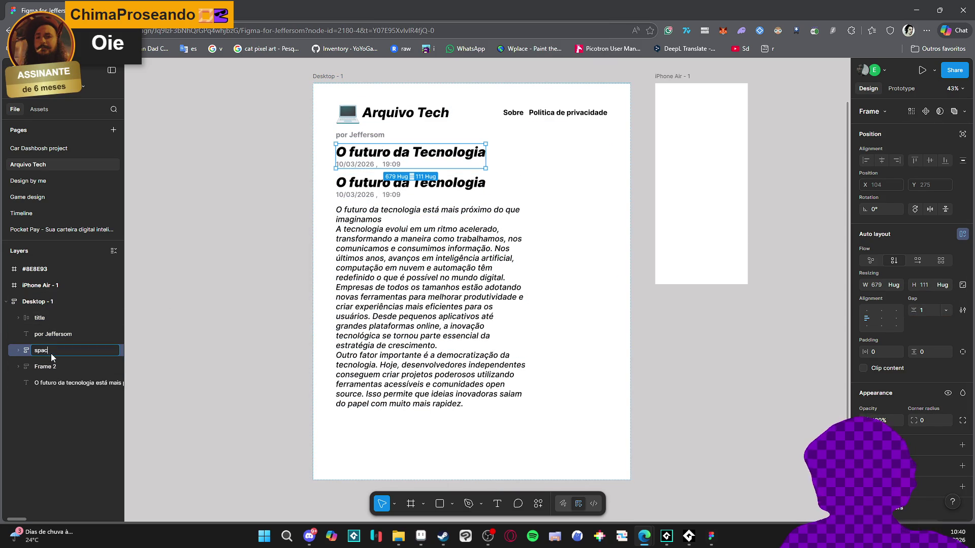
type("er")
key("Return")
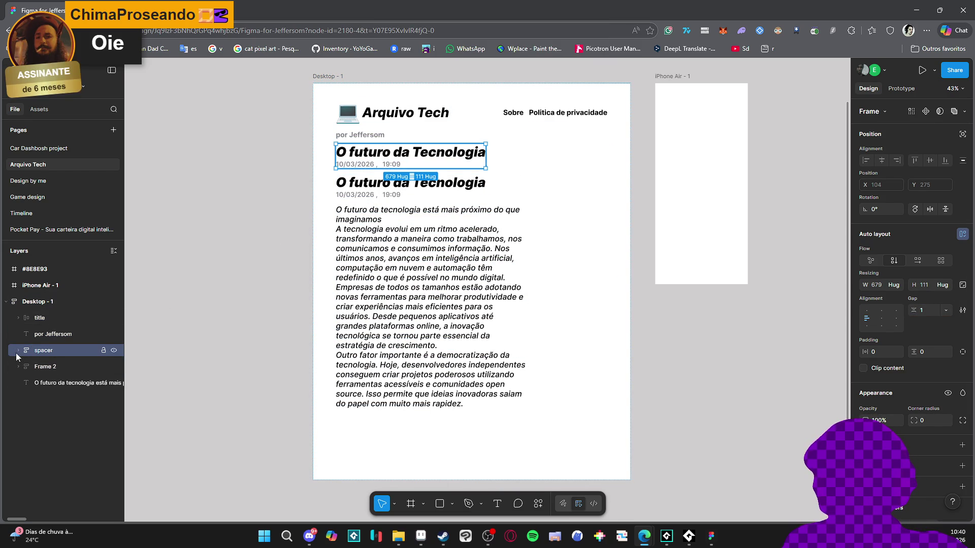
Step: Delete the spacer's inner text layers and shorten the empty frame to 112 tall
left_click(19, 350)
left_click(60, 368)
left_click(63, 386, "shift")
key("Delete")
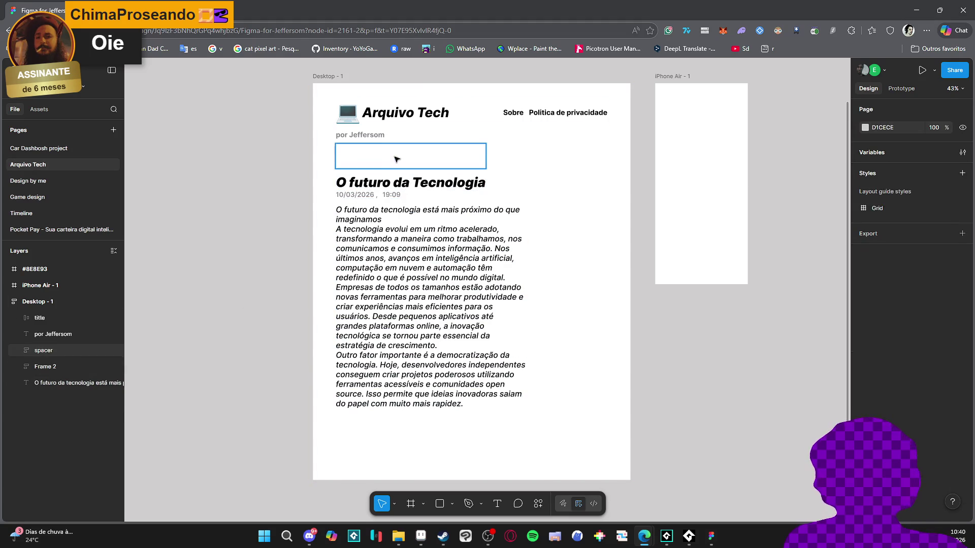
left_click(396, 159)
left_click_drag(416, 168, 412, 169)
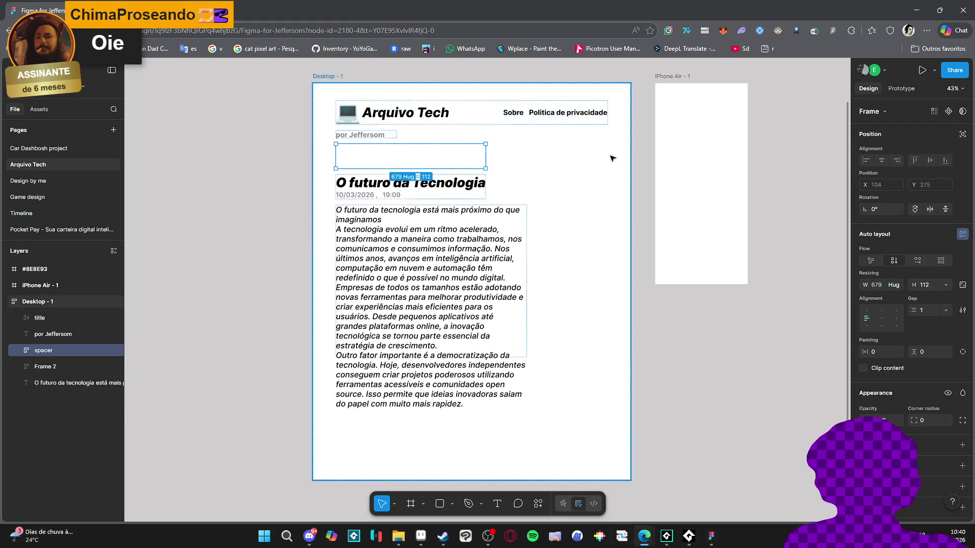
scroll(637, 381, "down", 1)
left_click(470, 318)
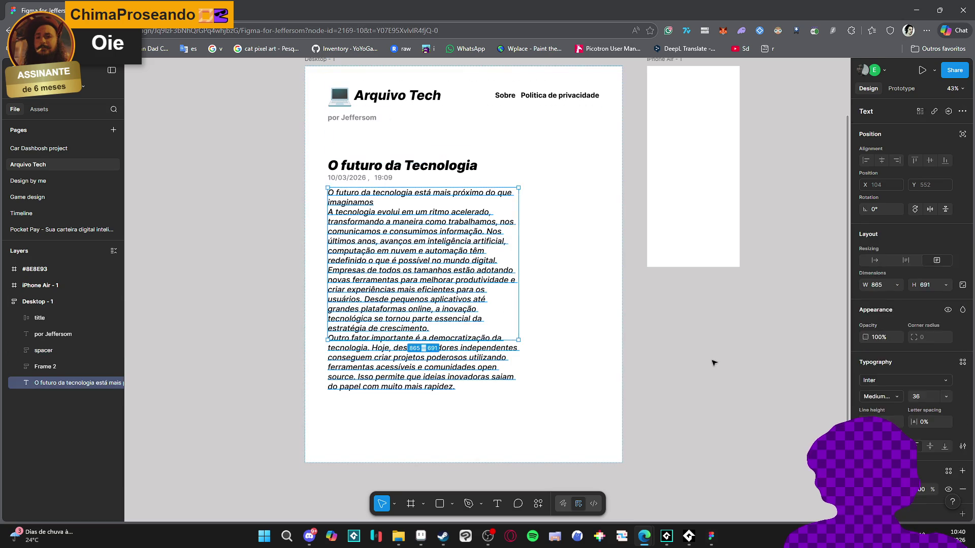
Step: Change the article body font style from Inter Medium Italic to upright Medium
left_click(638, 379)
scroll(638, 379, "right", 1)
left_click(385, 317)
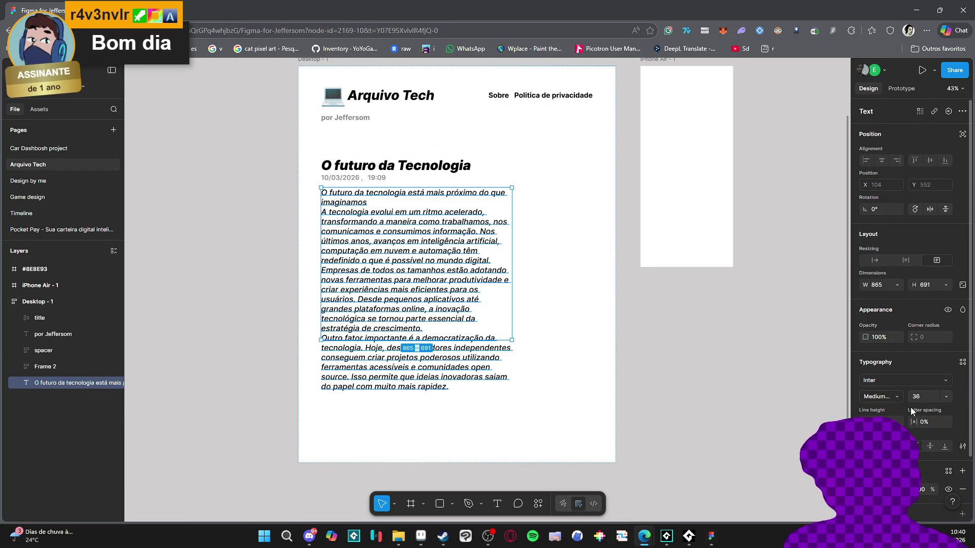
left_click(895, 398)
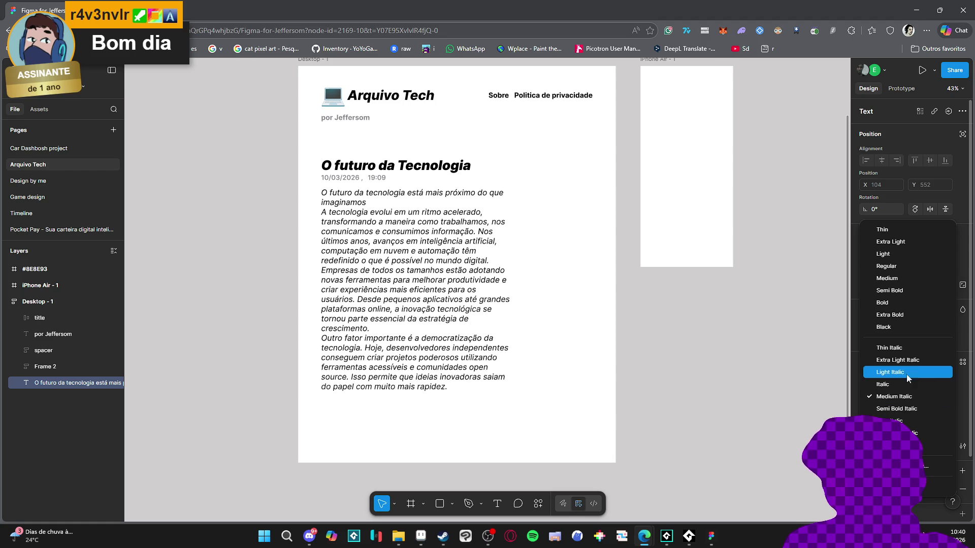
left_click(908, 278)
left_click(159, 335)
scroll(239, 298, "up", 1)
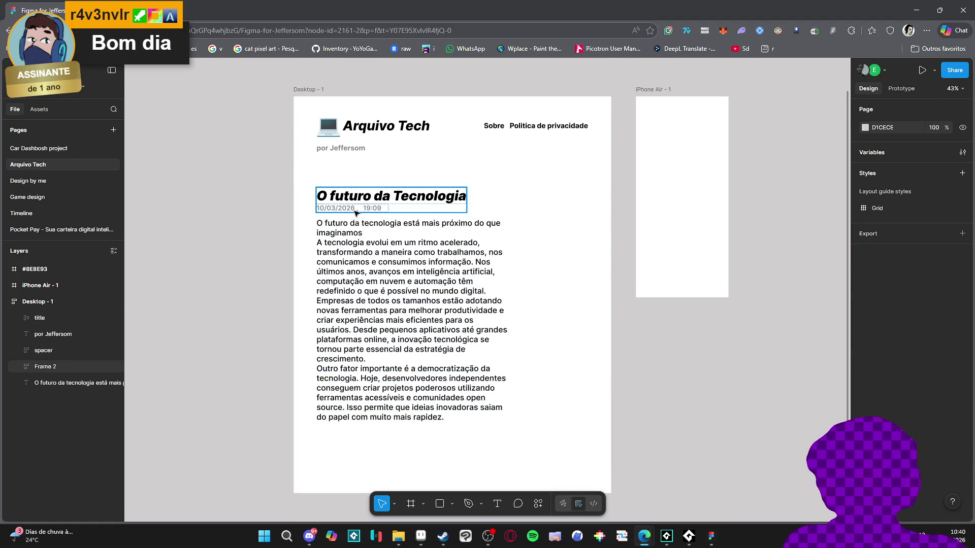
mouse_move(238, 275)
left_mouse_down()
mouse_move(238, 255)
mouse_move(241, 285)
mouse_move(248, 269)
left_mouse_up()
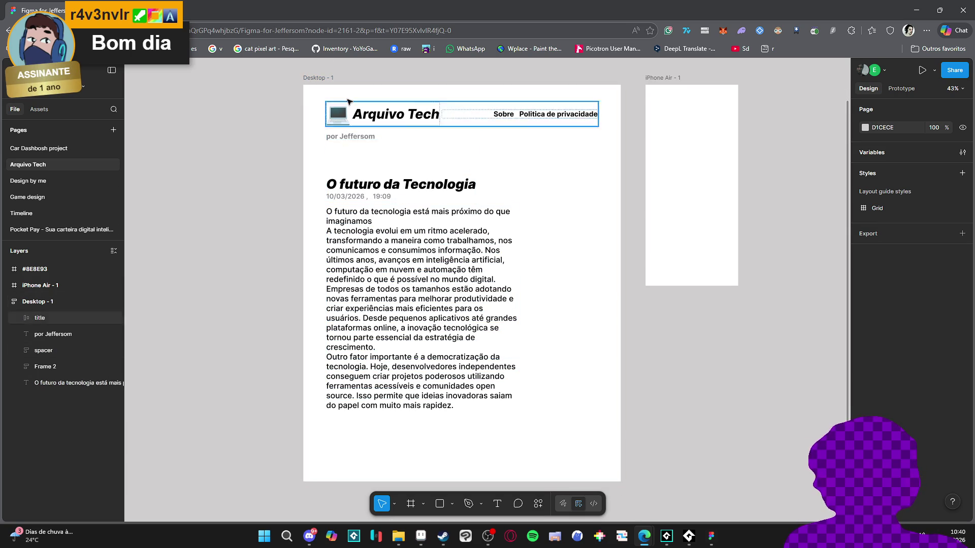
scroll(259, 361, "right", 1)
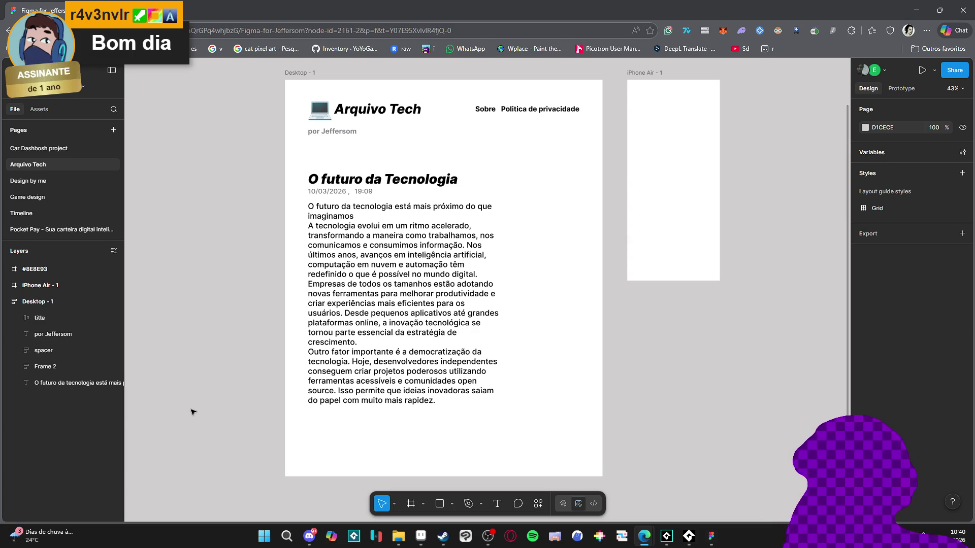
scroll(195, 396, "left", 1)
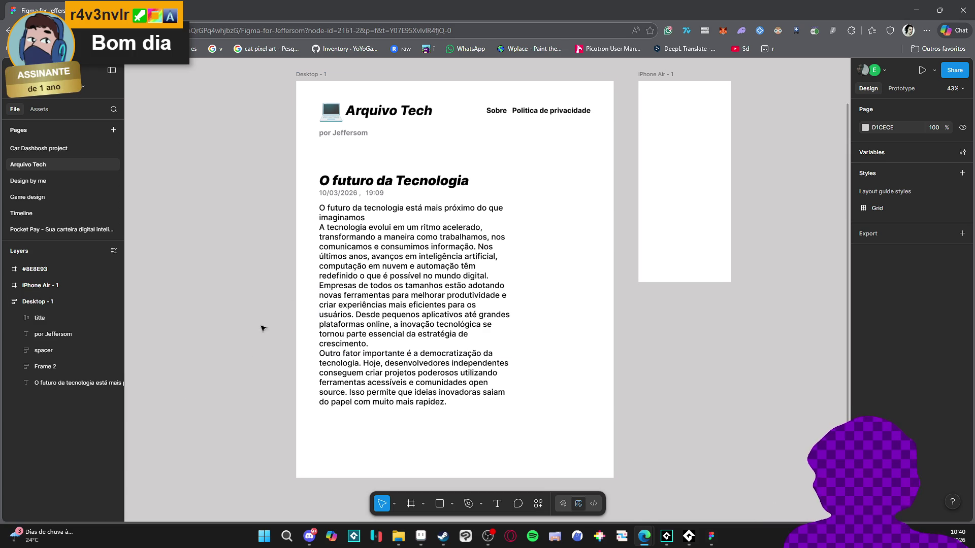
left_click(400, 204)
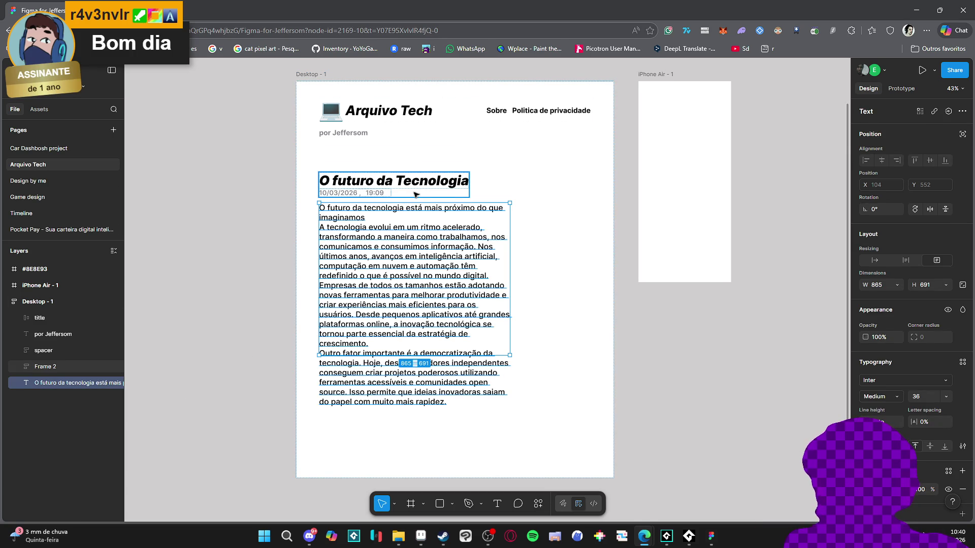
Step: Set the Desktop - 1 gap to 41 and shorten the spacer frame by about 12 px
left_click(417, 187)
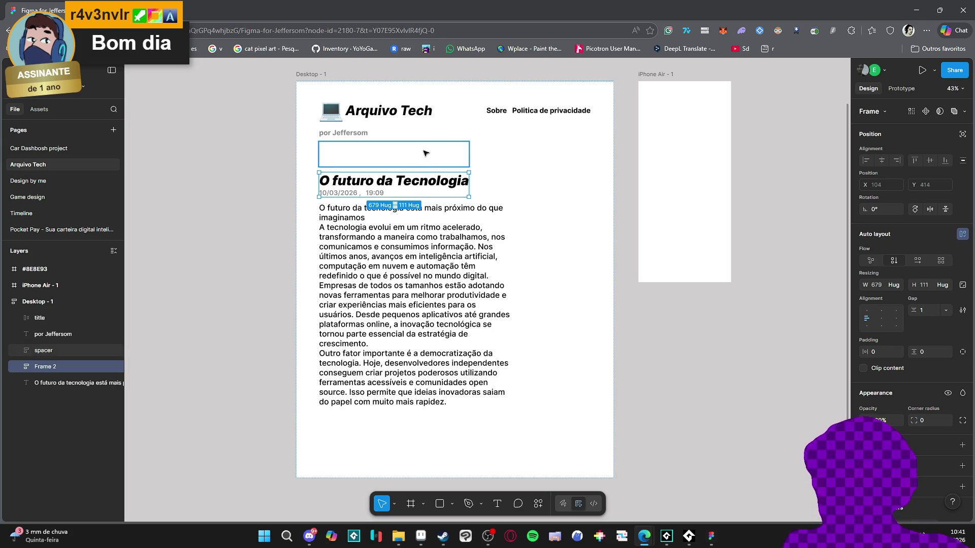
key("Escape")
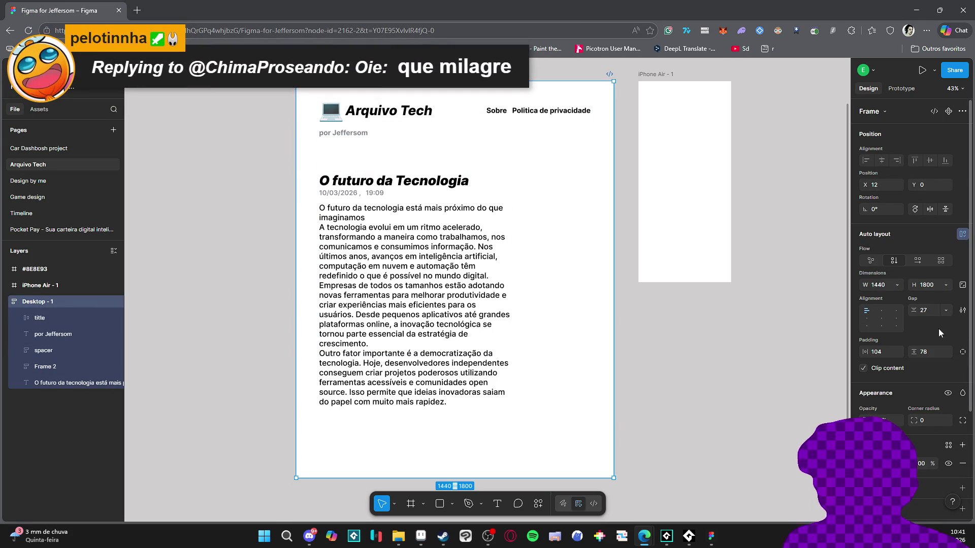
left_click_drag(914, 310, 930, 311)
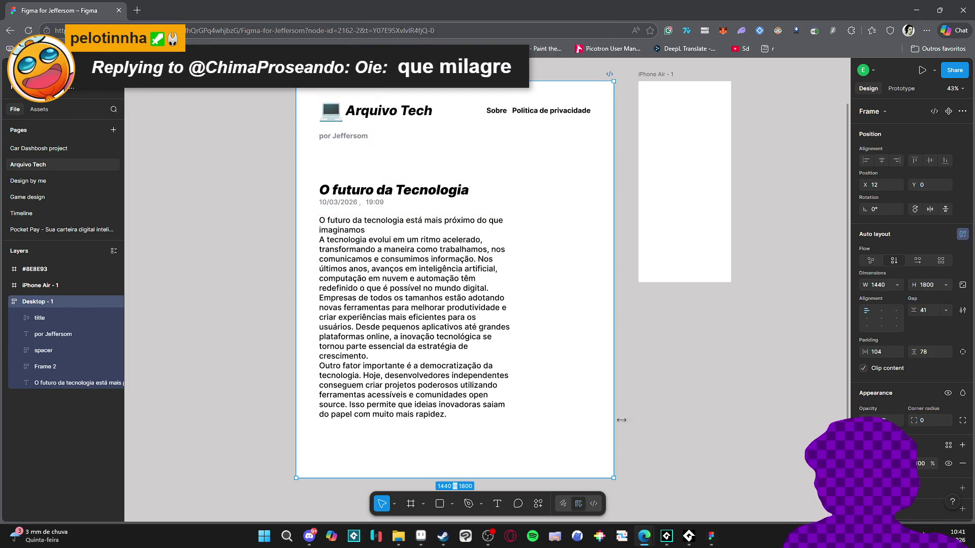
left_click(434, 168)
left_click_drag(434, 172, 434, 166)
left_click(660, 349)
Step: Pan and scroll the canvas to review the finished blog page
left_click_drag(655, 368, 646, 360)
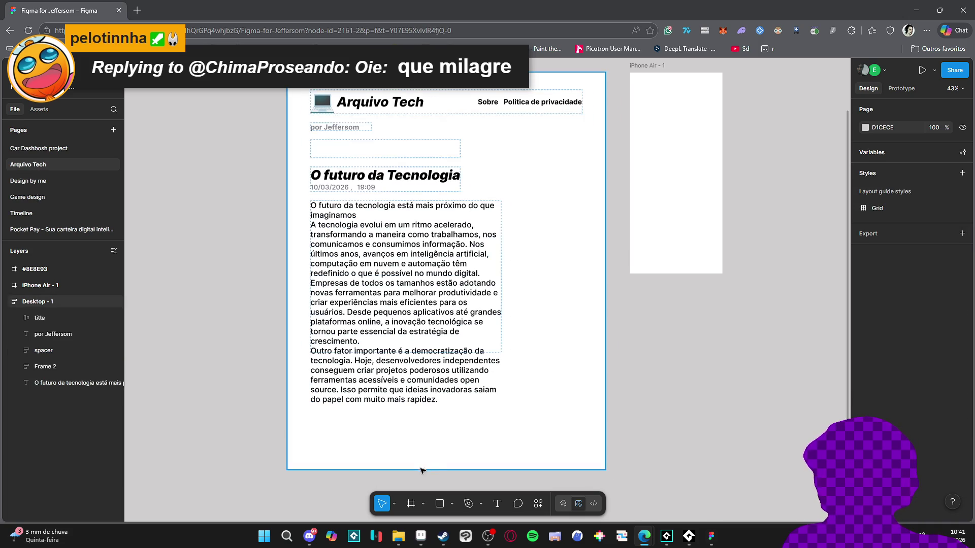
scroll(221, 370, "down", 1)
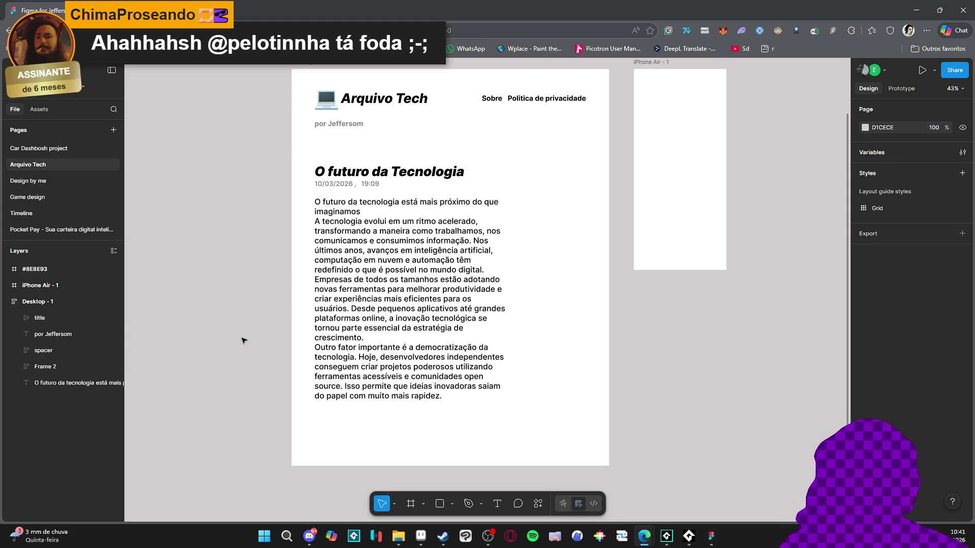
scroll(258, 268, "down", 2, "ctrl")
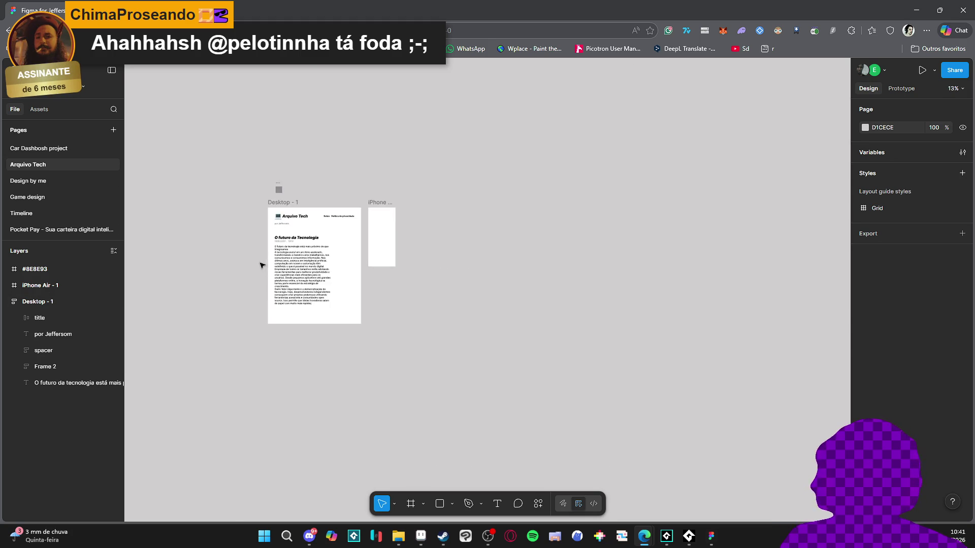
scroll(261, 265, "up", 5, "ctrl")
scroll(356, 188, "down", 3)
scroll(356, 188, "down", 5, "ctrl")
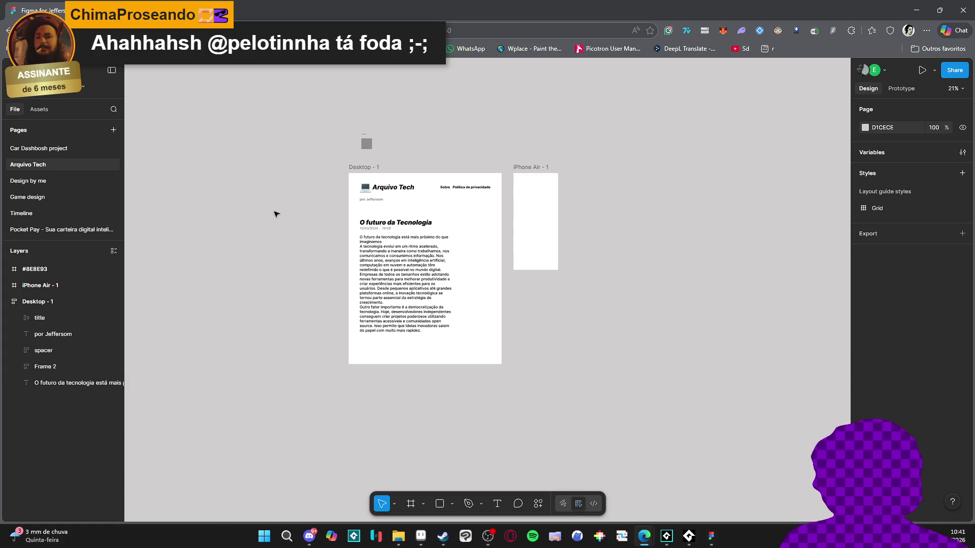
scroll(276, 213, "up", 3)
scroll(284, 224, "down", 1)
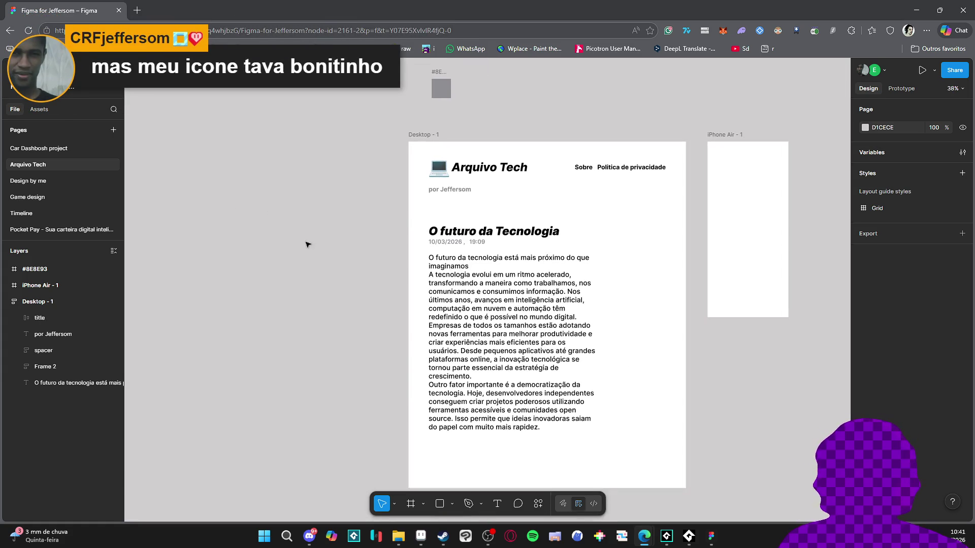
scroll(307, 243, "down", 2)
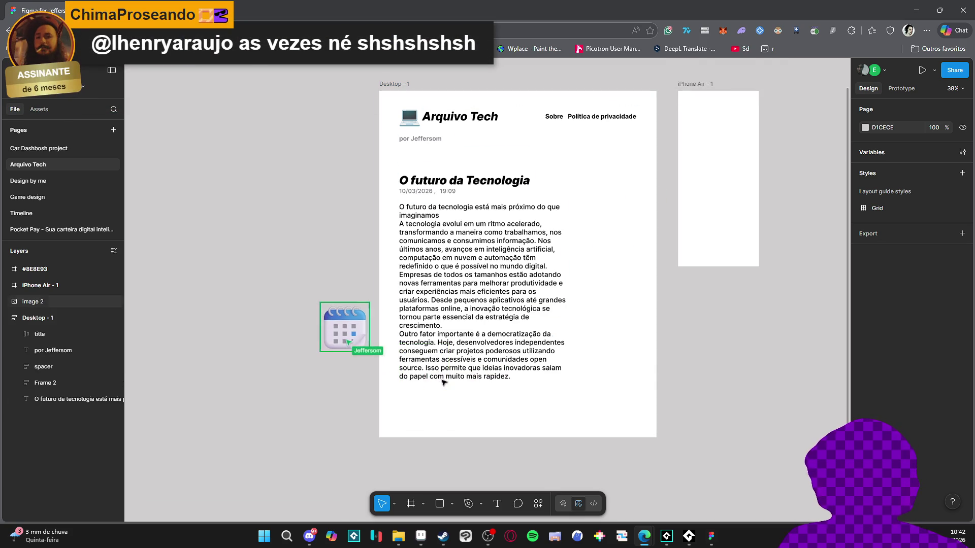
Step: Desaturate the calendar icon to grey, shrink it to 62×62 and place it under the date
left_click(344, 327)
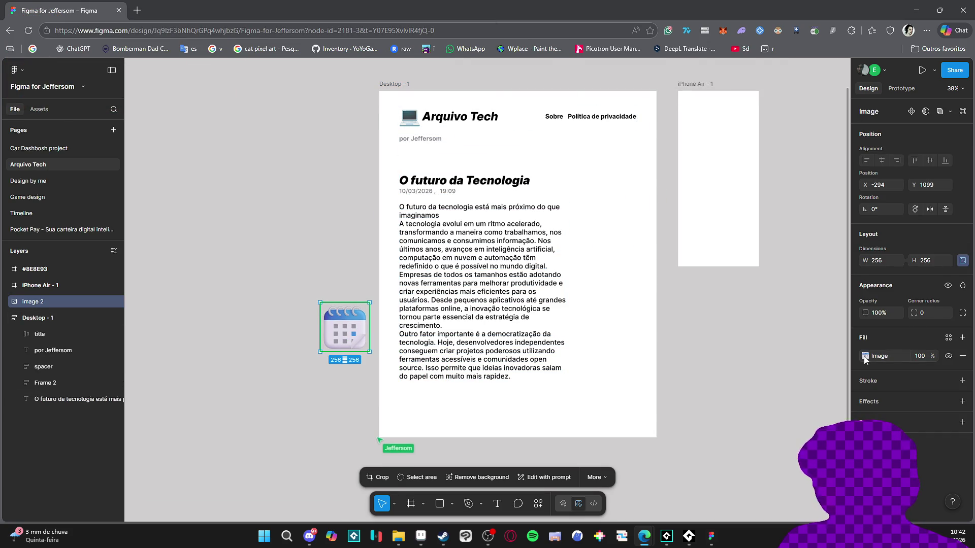
key("Return")
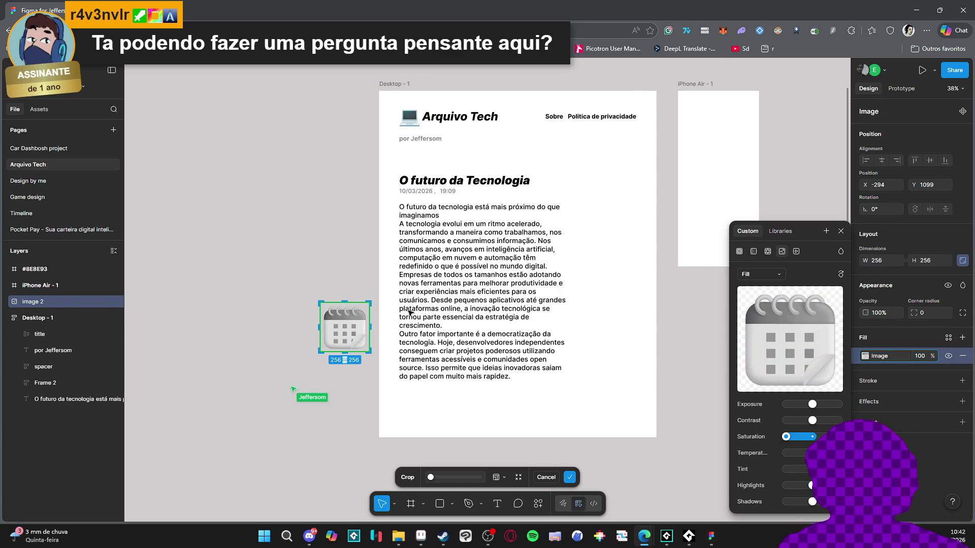
key("Escape")
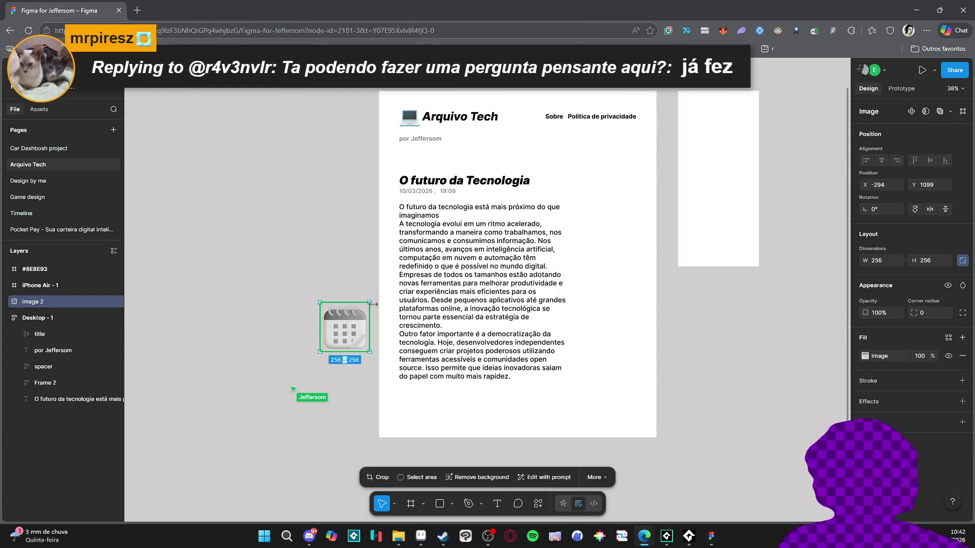
mouse_move(370, 302)
left_mouse_down()
mouse_move(332, 339)
mouse_move(412, 199)
left_mouse_up()
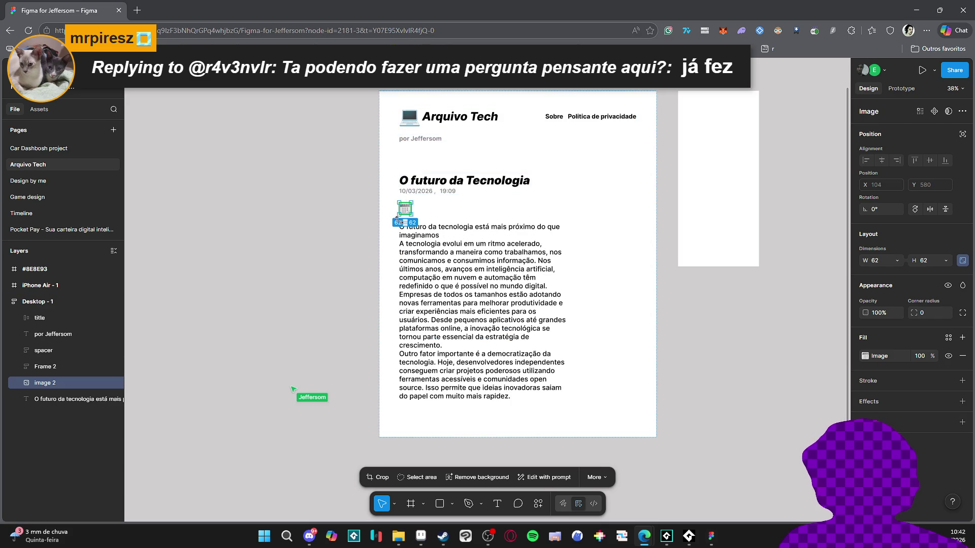
Step: Wrap the date text in a group named 'date'
double_click(409, 192)
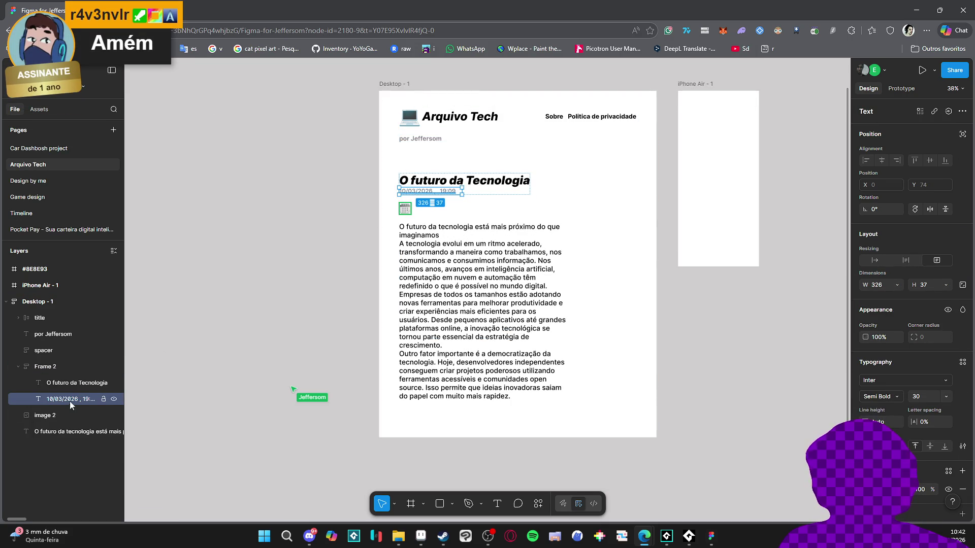
key("ctrl+g")
double_click(59, 399)
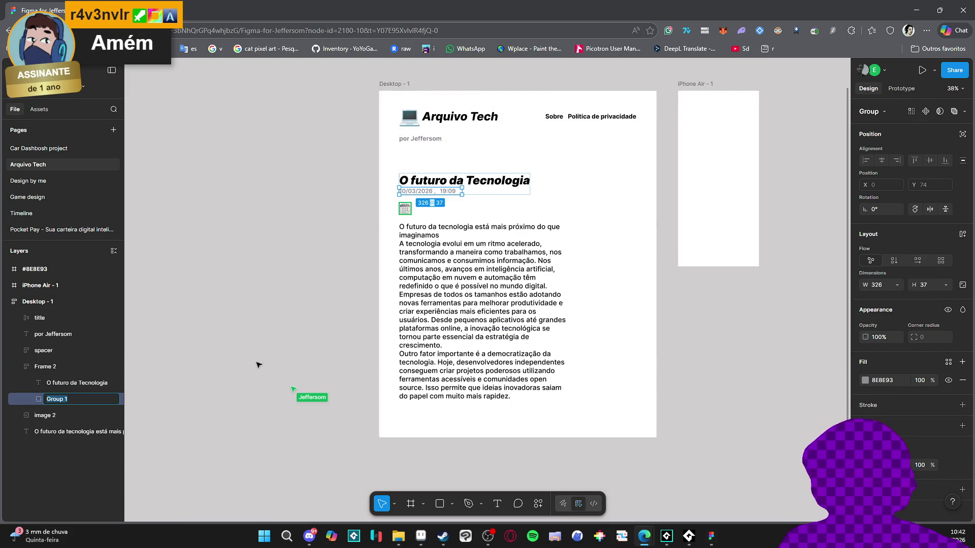
type("date")
key("Return")
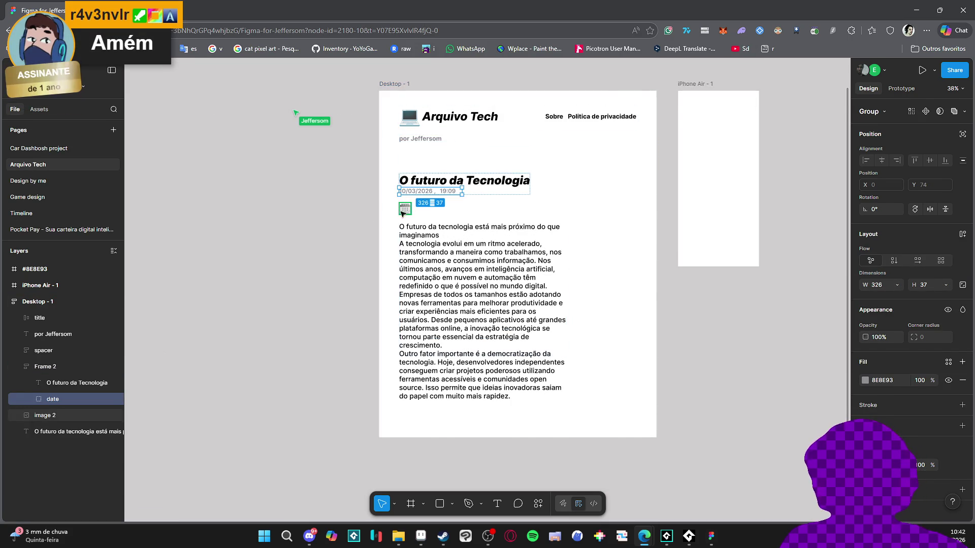
Step: Move the calendar icon into the date group with horizontal auto layout, icon placed first
left_click(54, 416)
left_click_drag(55, 417, 66, 405)
left_click(66, 405)
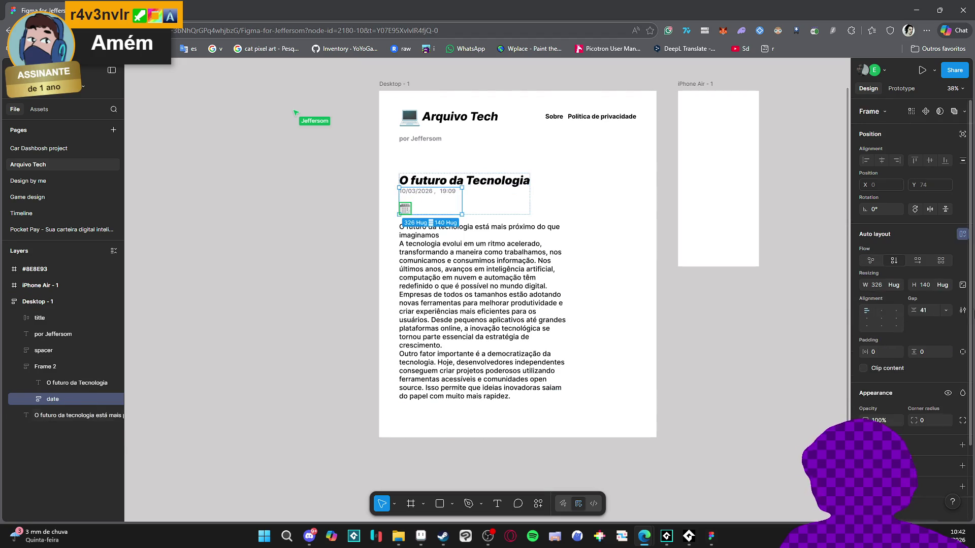
left_click(917, 260)
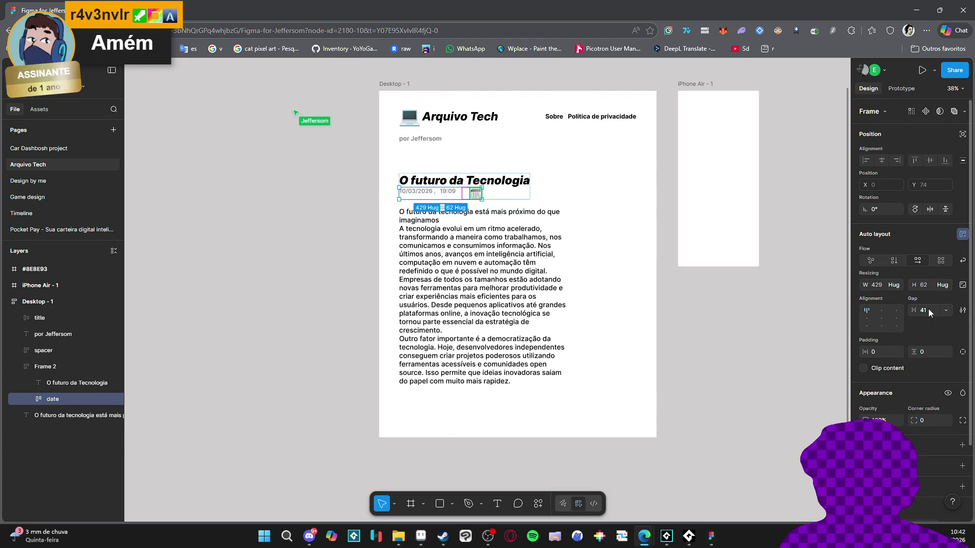
left_click(32, 400)
left_click_drag(68, 433, 66, 413)
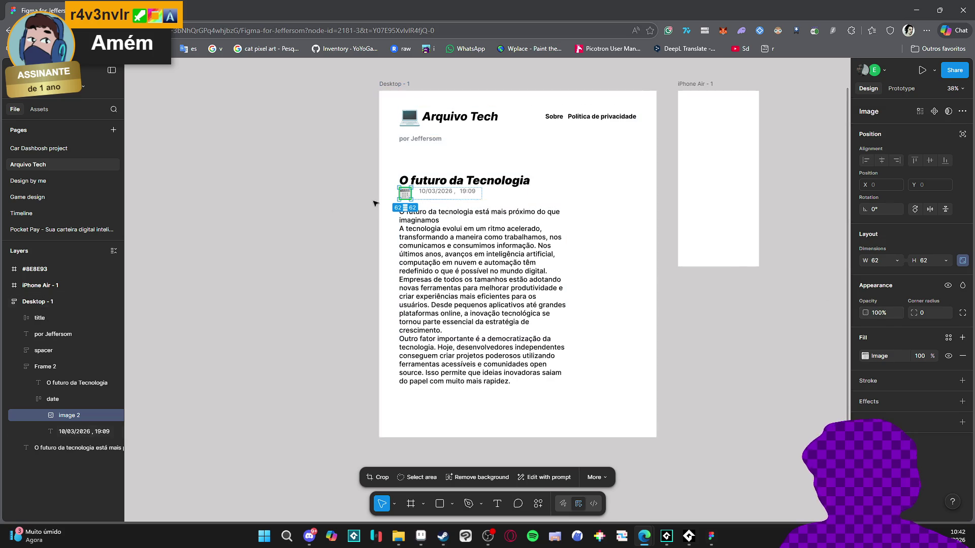
Step: Resize the calendar icon to 50×50 and check the date group
left_click(875, 260)
type("50")
key("Return")
left_click(51, 399)
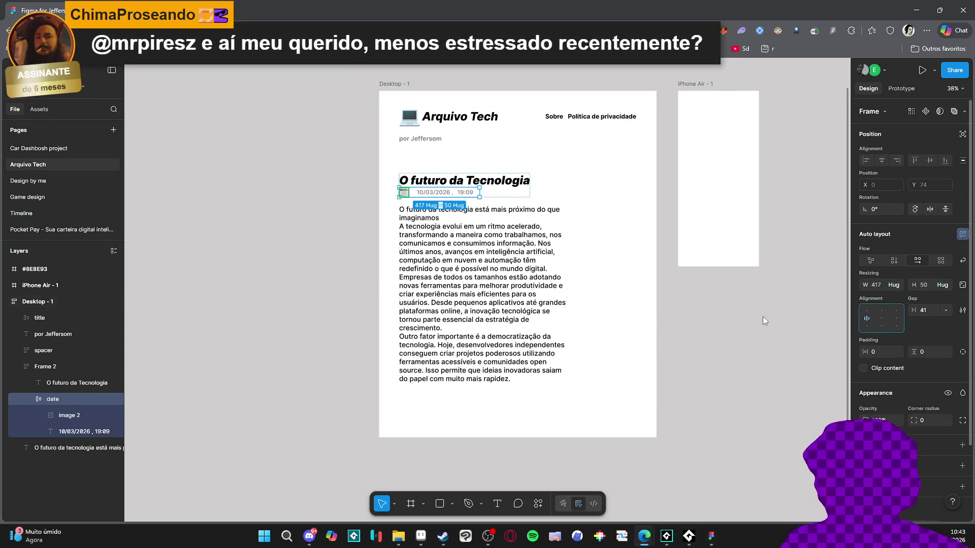
left_click(294, 315)
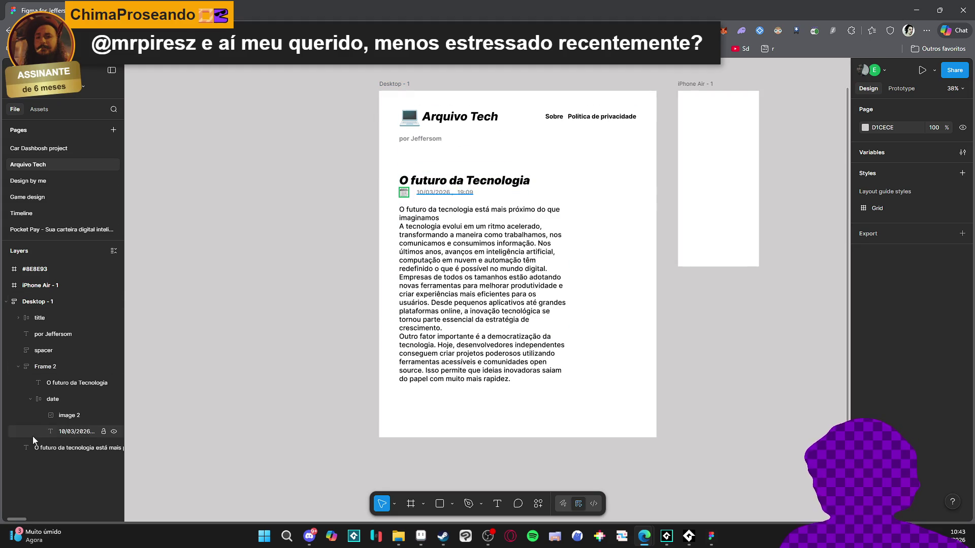
left_click(76, 431)
Step: Reduce the date group's auto-layout gap so the date text hugs the icon
left_click(374, 217)
scroll(409, 205, "up", 3)
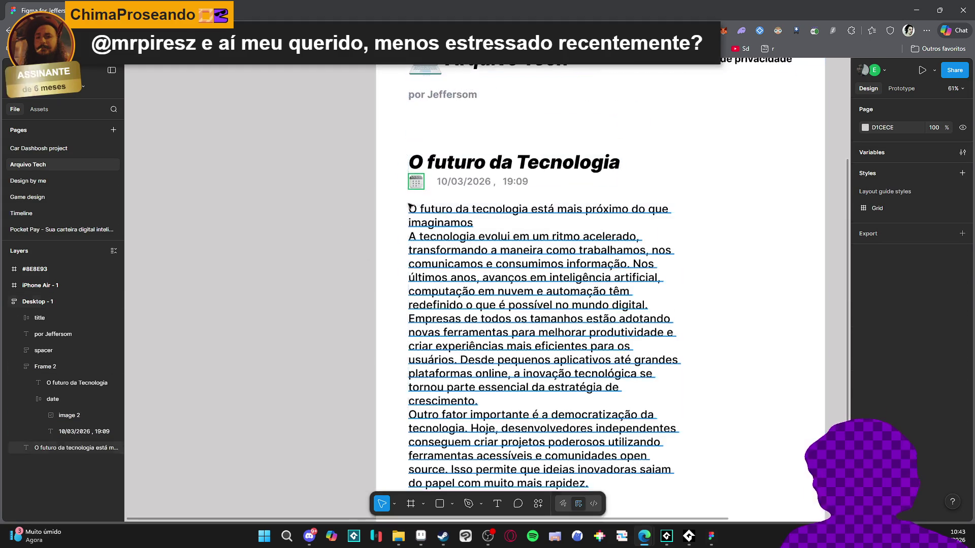
scroll(355, 223, "down", 3)
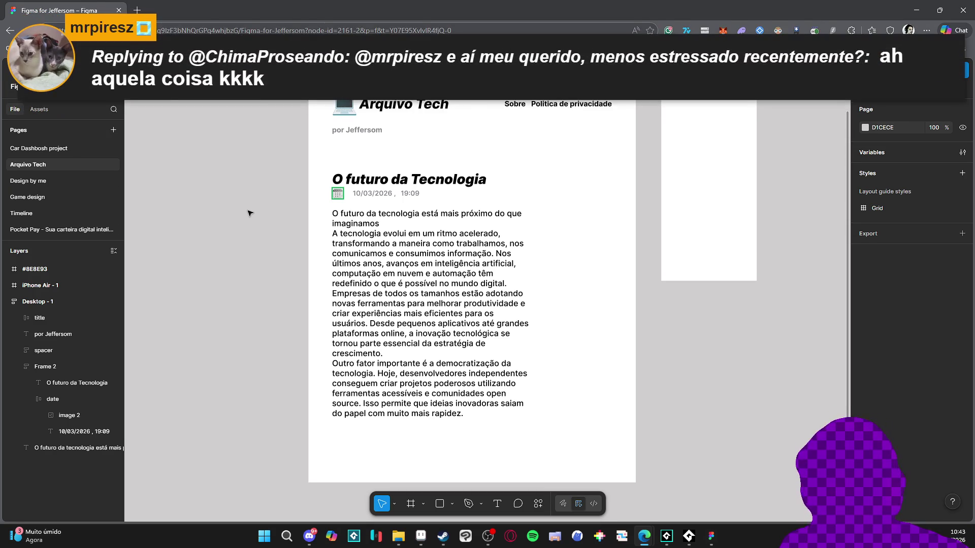
left_click(61, 399)
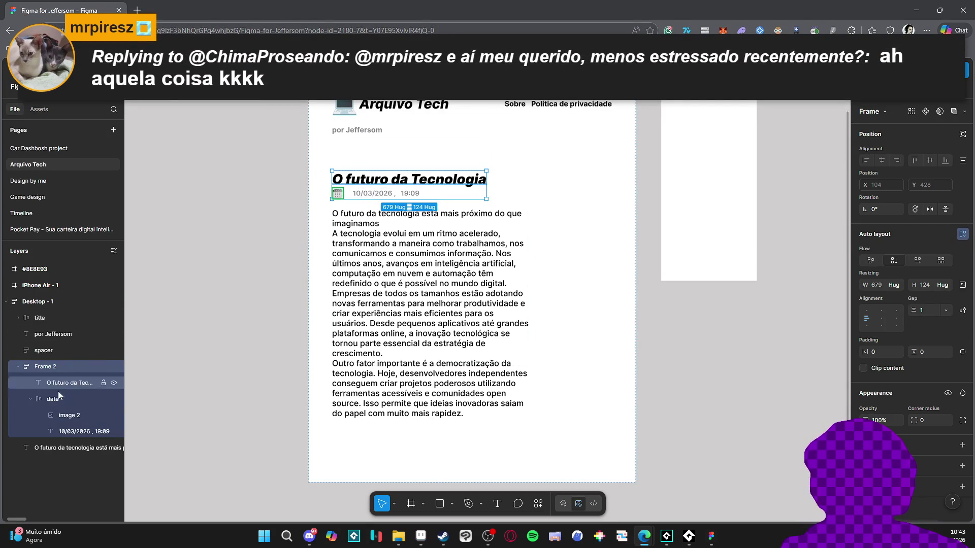
left_click_drag(915, 309, 903, 310)
left_click(240, 271)
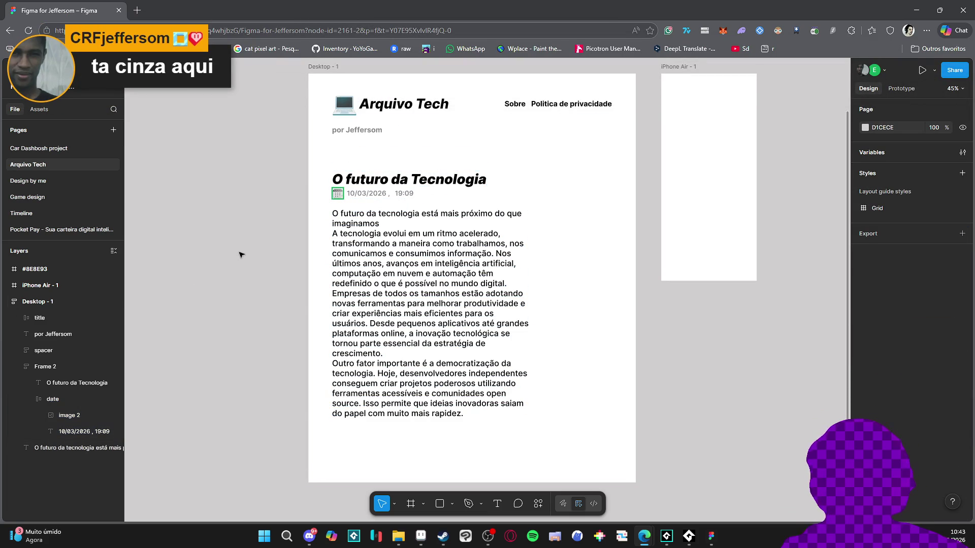
Step: Review the headline frame, Desktop - 1 and iPhone Air - 1 frames across the canvas
left_click(337, 197)
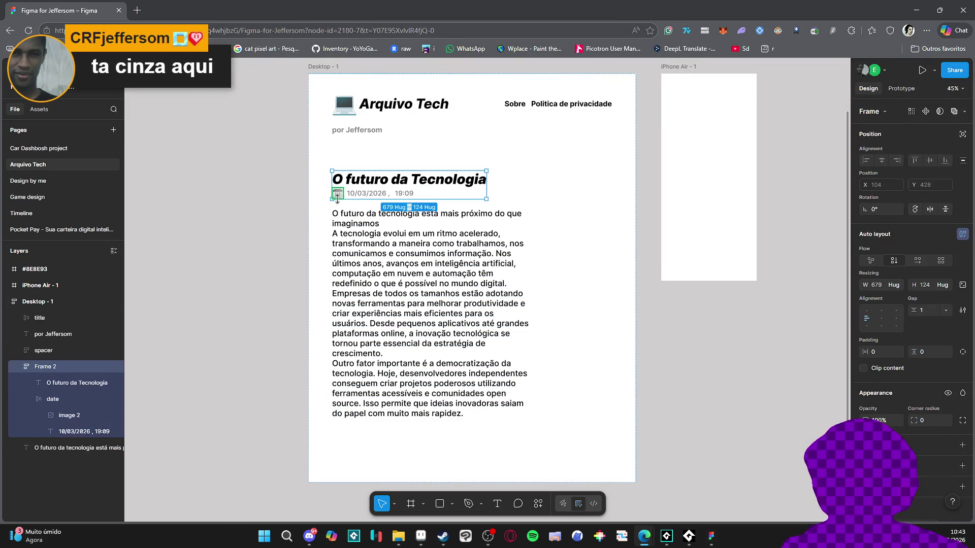
left_click(262, 230)
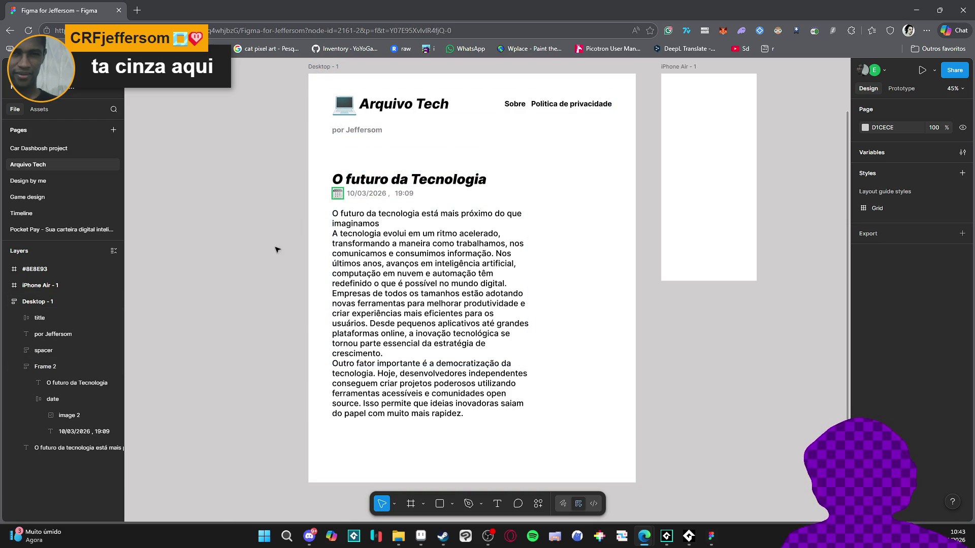
left_click_drag(275, 248, 300, 259)
left_click(374, 216)
left_click(297, 239)
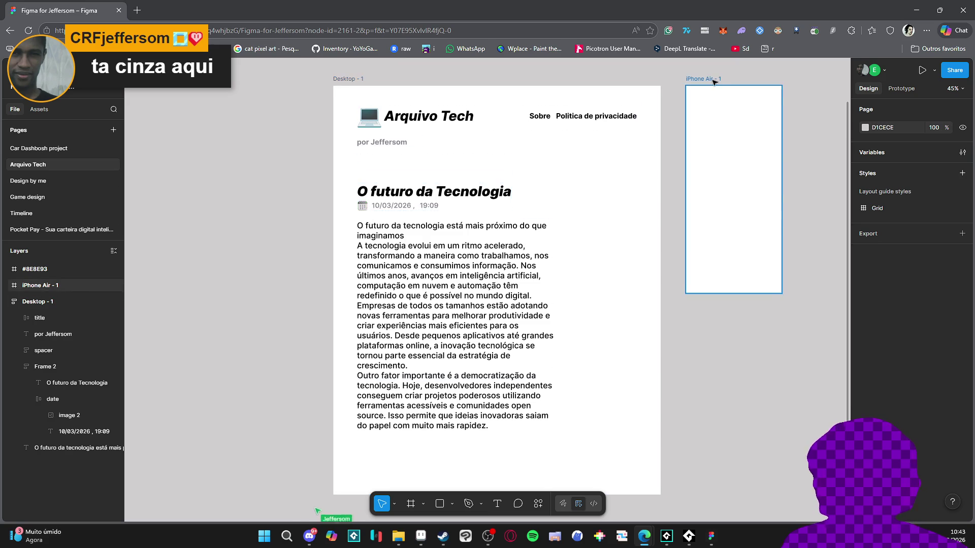
left_click(41, 285)
left_click(170, 259)
scroll(272, 272, "right", 1)
scroll(272, 273, "down", 1)
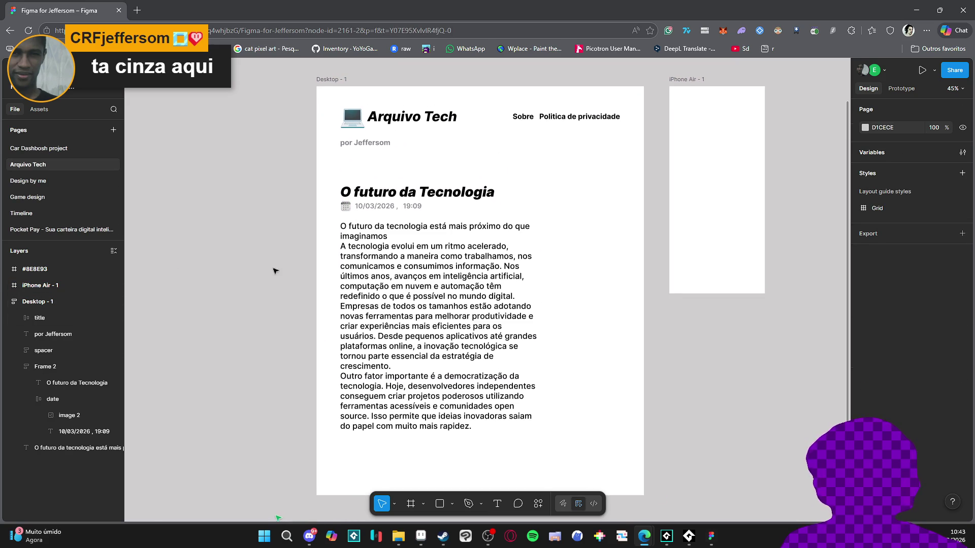
scroll(198, 355, "down", 1)
scroll(198, 356, "left", 1)
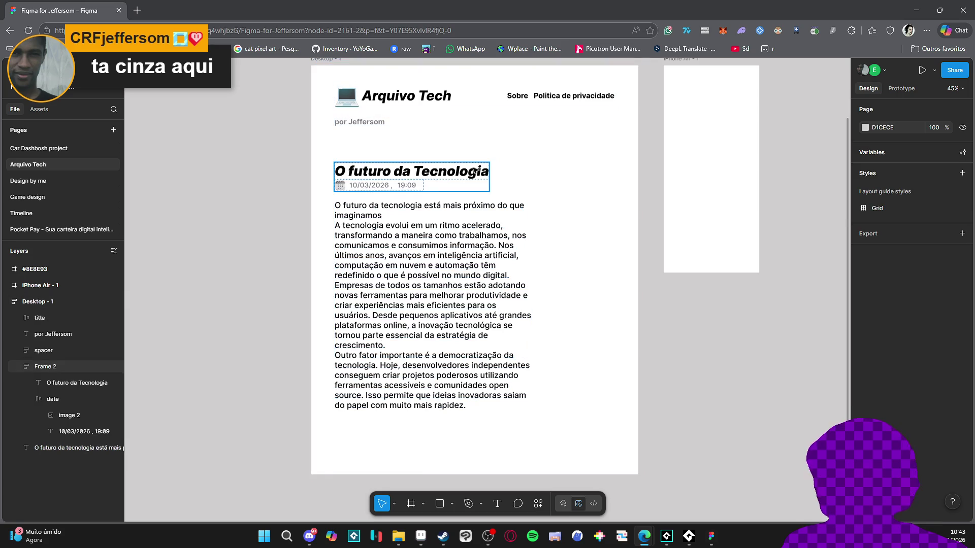
Step: Set the 'O futuro da Tecnologia' headline fill to blue 0F4791
left_click(76, 383)
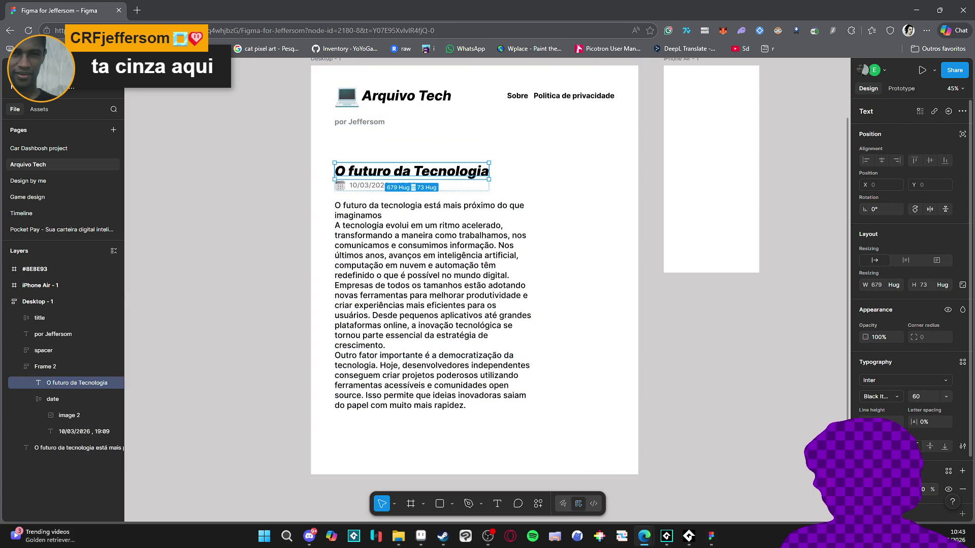
left_click(864, 489)
left_click(806, 431)
left_click(805, 393)
mouse_move(810, 395)
left_mouse_down()
mouse_move(822, 400)
mouse_move(832, 365)
left_mouse_up()
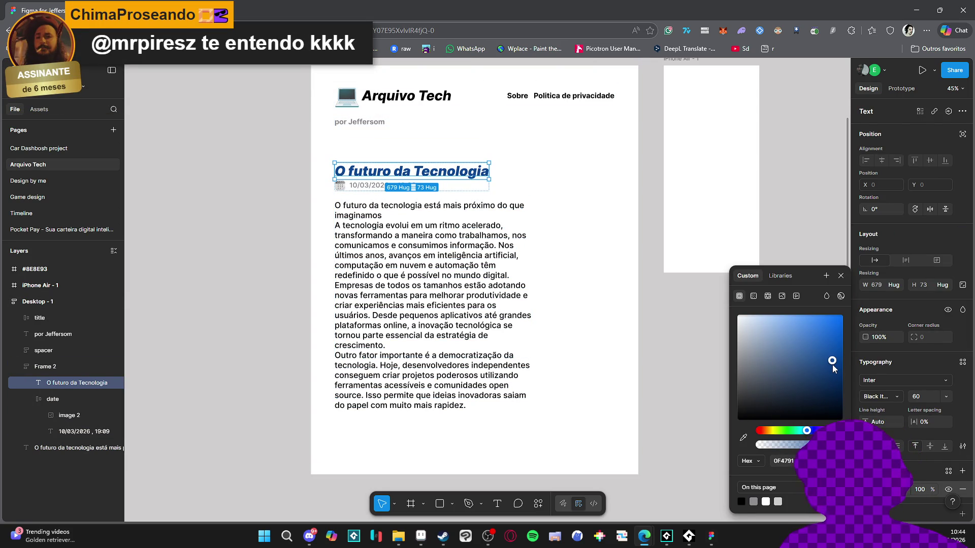
left_click(206, 332)
Step: Scroll through the mockup, check the byline, and switch over to Aseprite
scroll(205, 332, "right", 1)
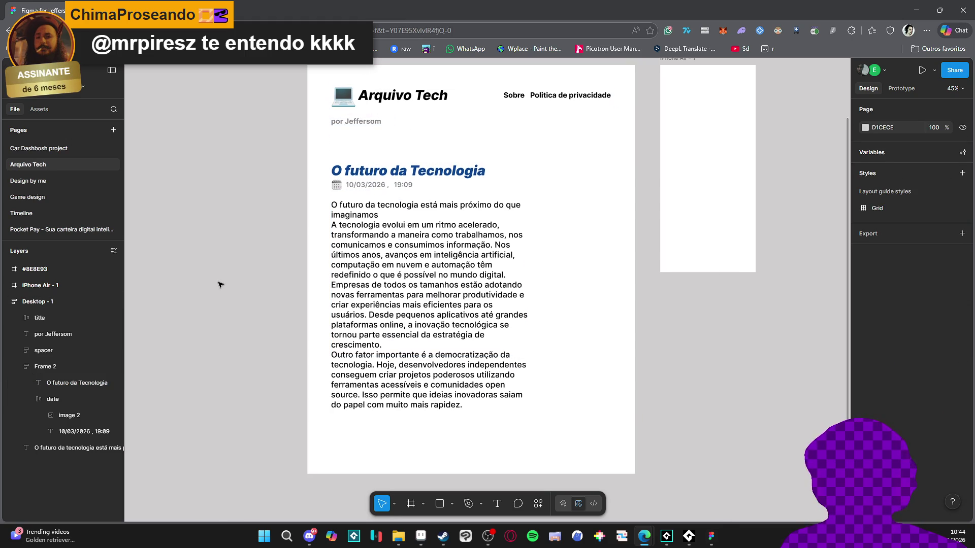
scroll(233, 322, "down", 1, "ctrl")
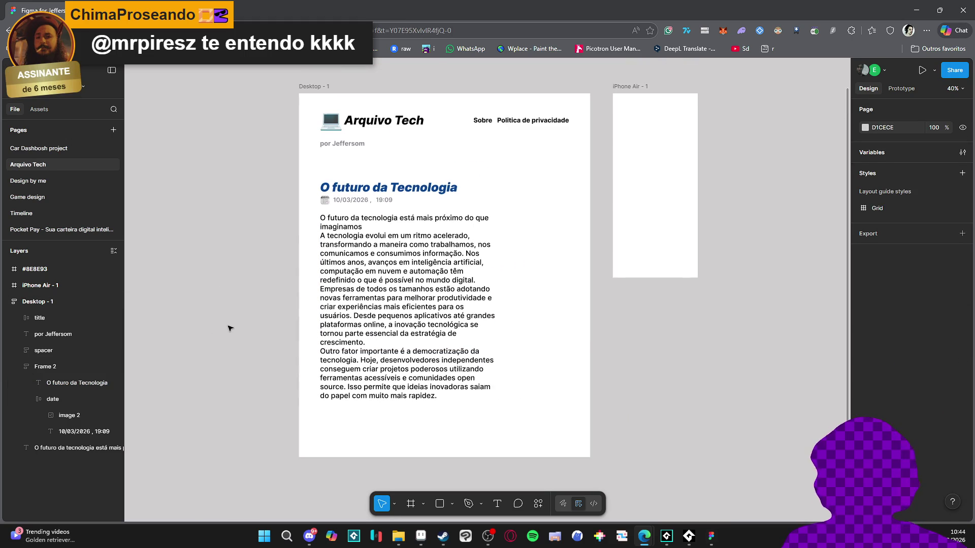
scroll(230, 319, "down", 1)
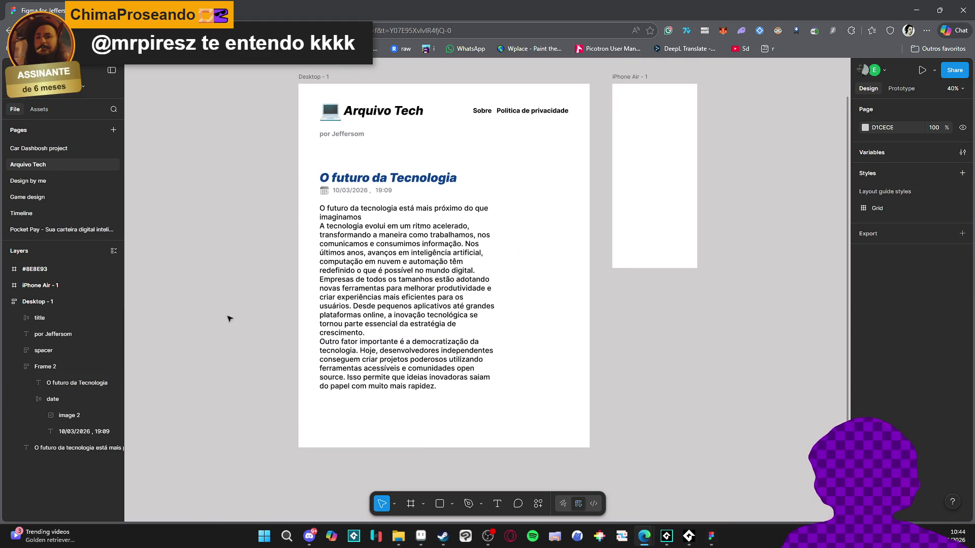
left_click(343, 137)
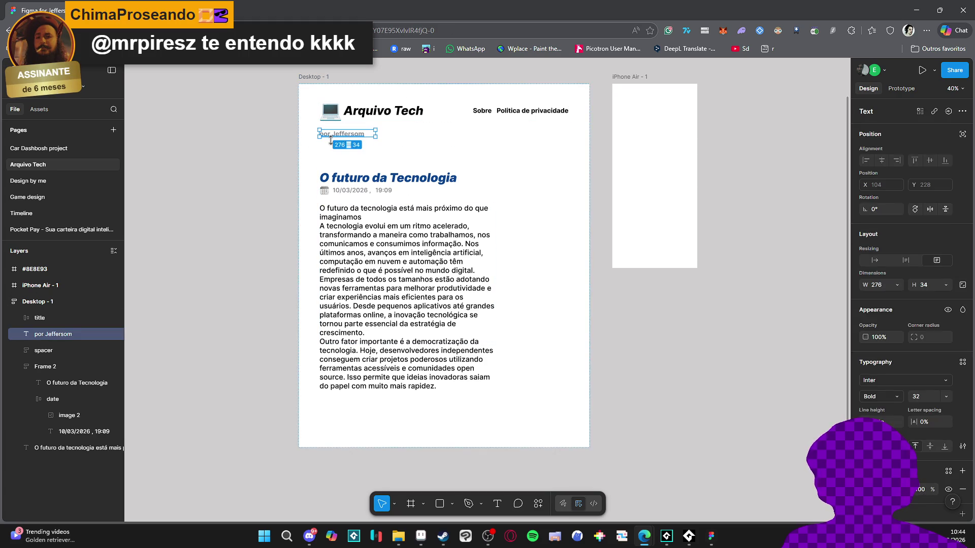
left_click(231, 147)
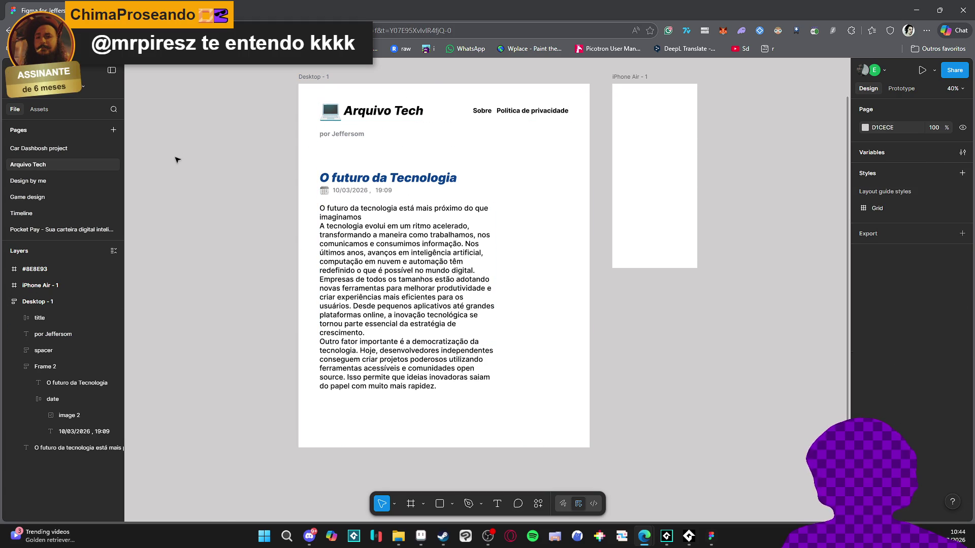
scroll(272, 204, "up", 3)
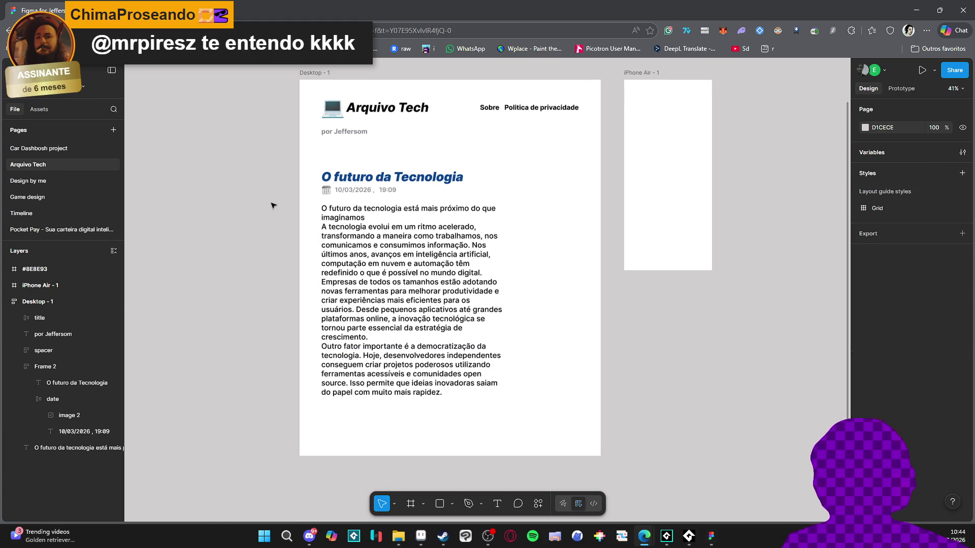
scroll(232, 211, "down", 1)
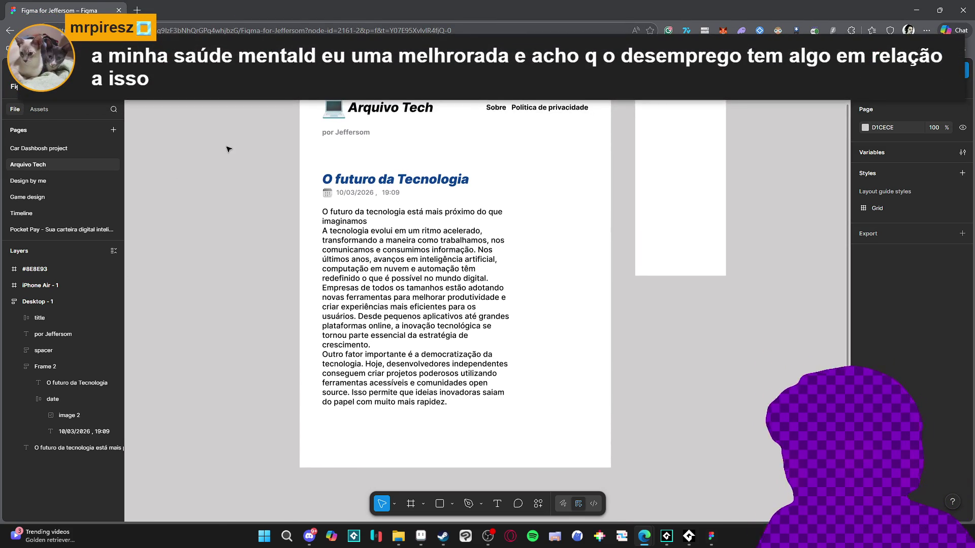
key("alt+Tab")
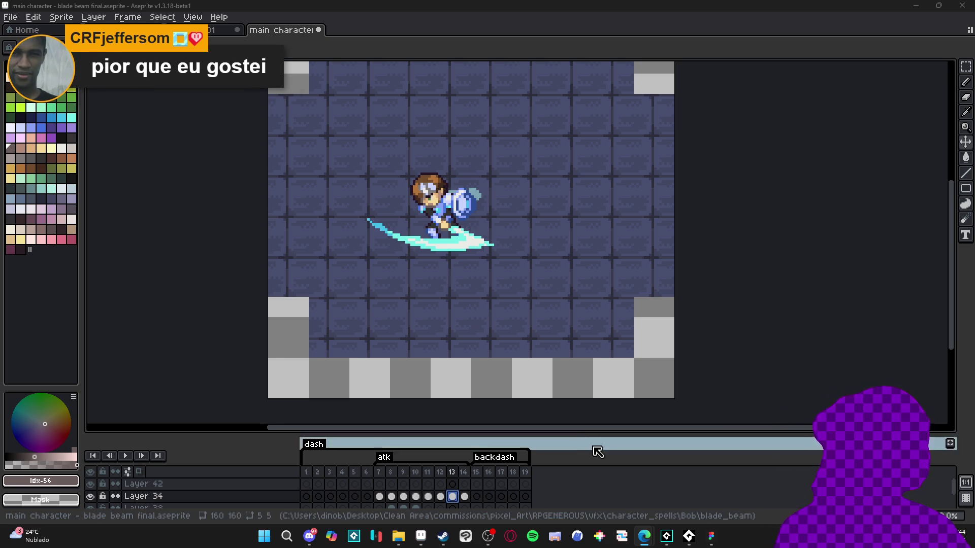
Step: Step through the attack animation's slash frames 12 and 13
left_click(441, 496)
key("Right")
key("Left")
key("Left")
key("Right")
key("Right")
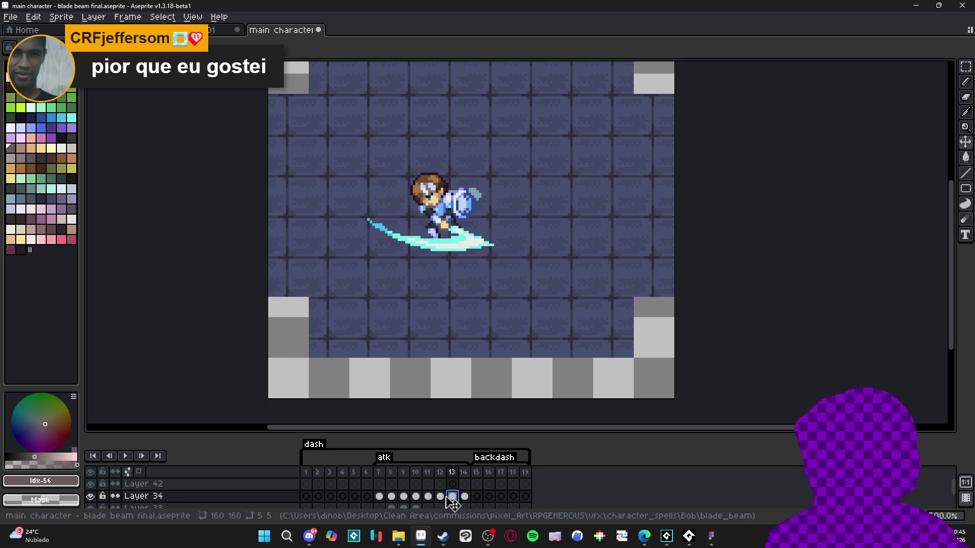
key("Left")
key("Left")
left_click(440, 497)
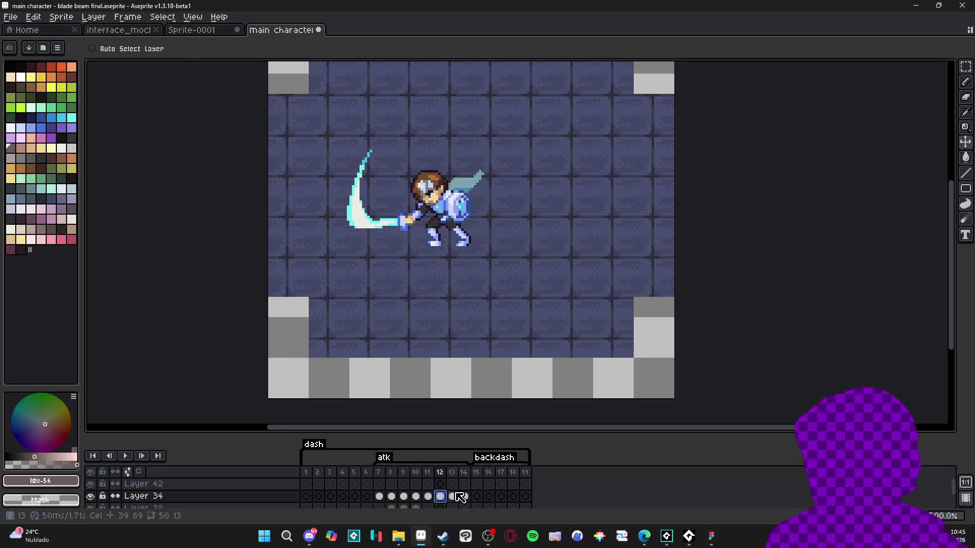
left_click(453, 496)
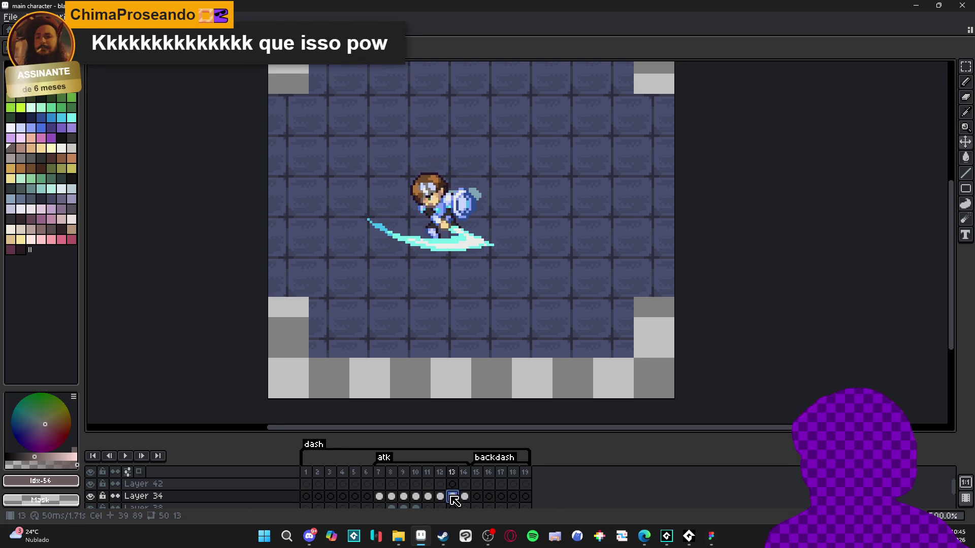
Step: Select Layer 42 on frame 13, switch to the Pencil, and save the sprite file
left_click(452, 484)
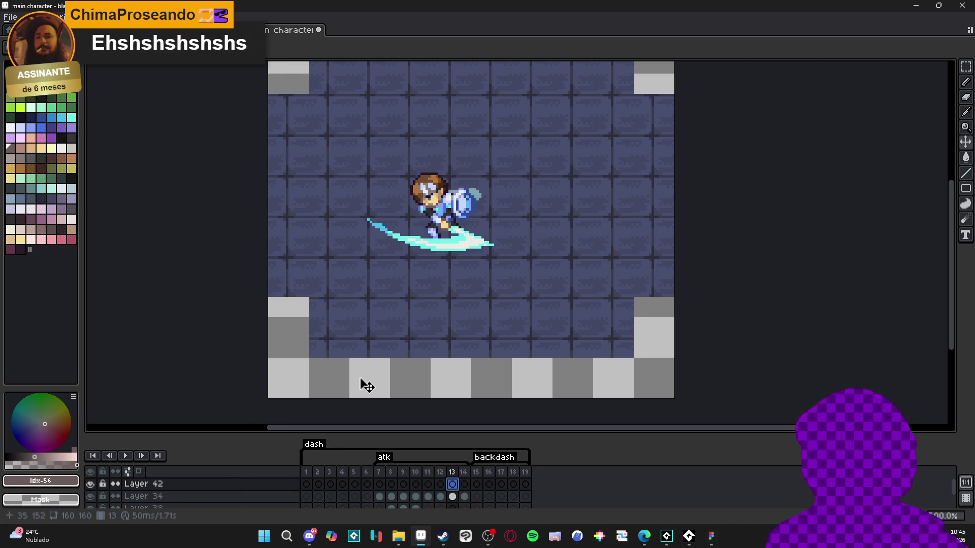
key("b")
left_click_drag(436, 289, 439, 293)
key("ctrl+s")
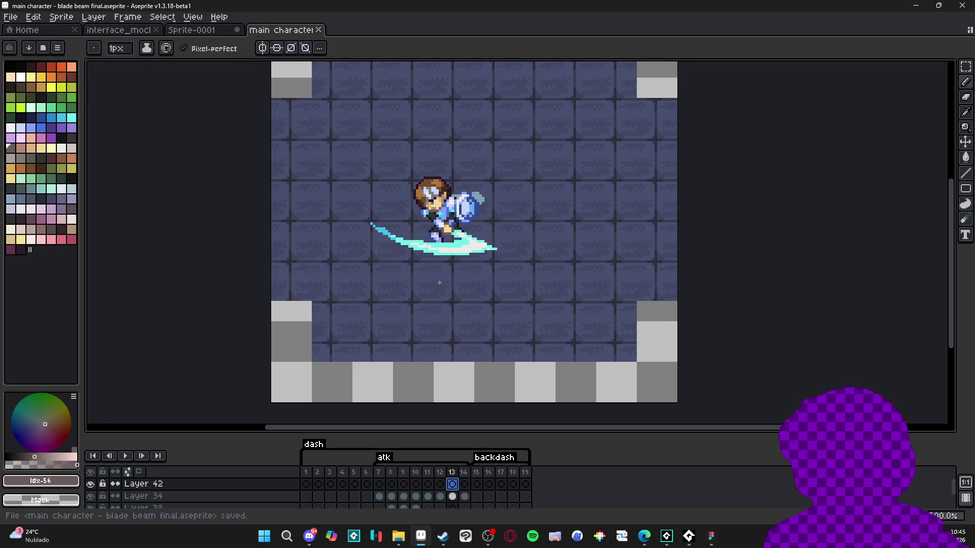
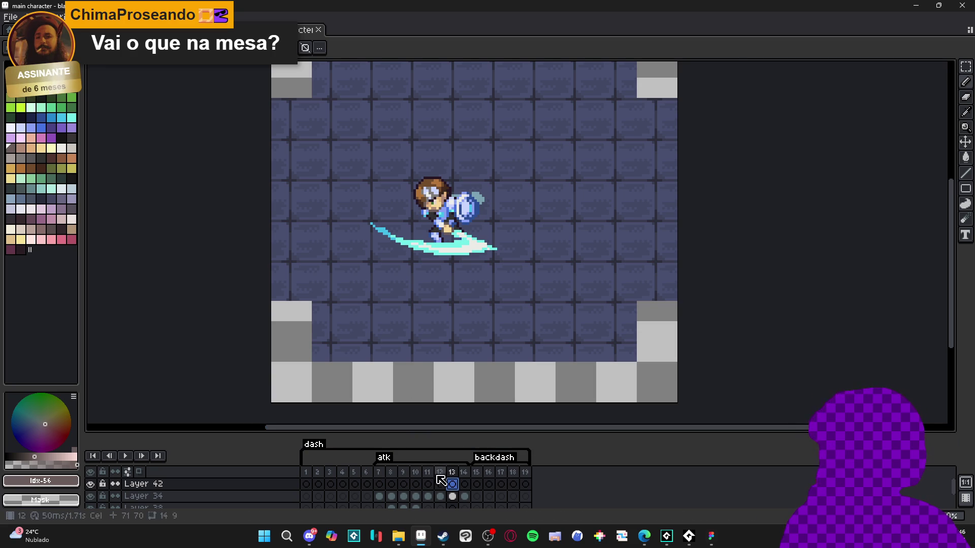
Step: Open the live preview framed on the character and compare frames 12 and 13
key("F7")
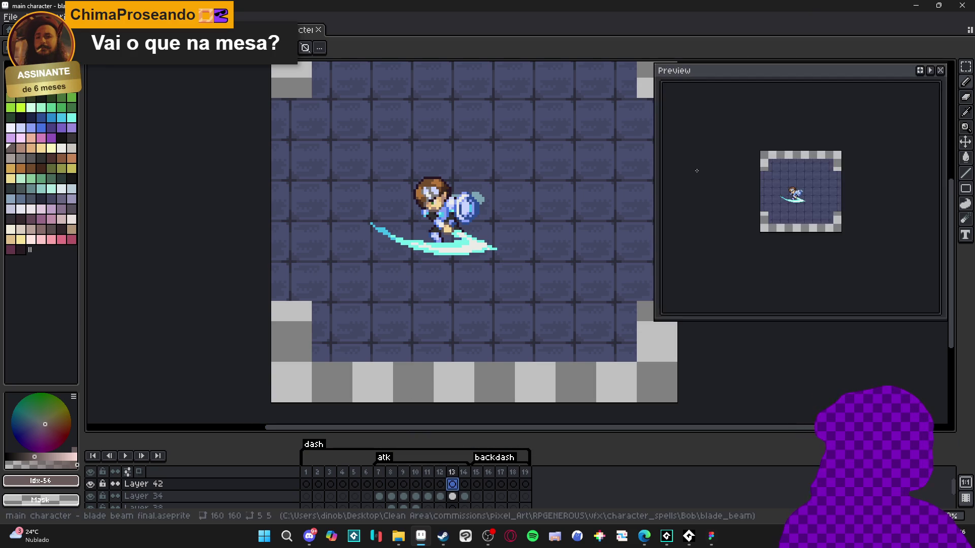
mouse_move(903, 192)
left_mouse_down()
mouse_move(913, 193)
mouse_move(813, 220)
left_mouse_up()
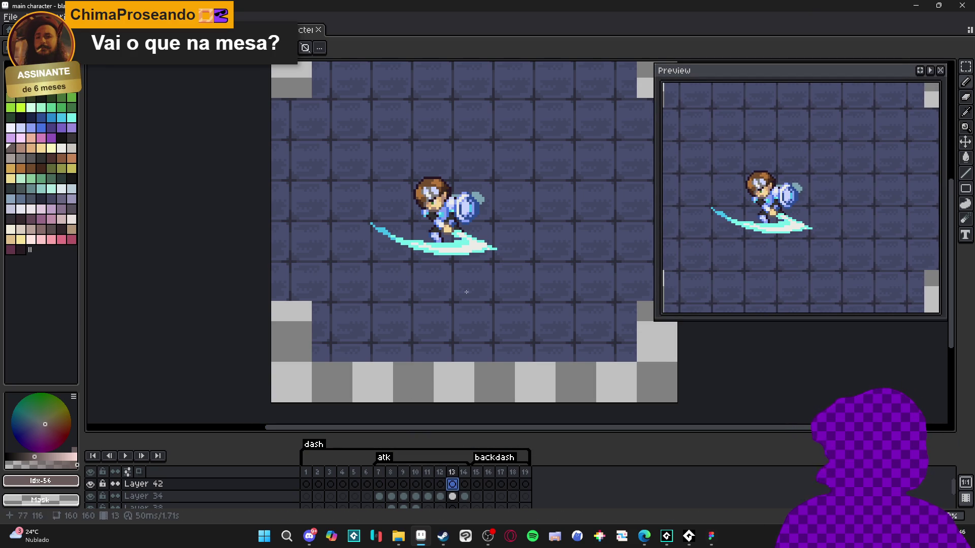
left_click_drag(439, 306, 429, 299)
left_click(440, 482)
left_click(456, 485)
Step: Draw a straight pencil line across the slash on frame 13's slash layer
key("v")
left_click(444, 252, "ctrl")
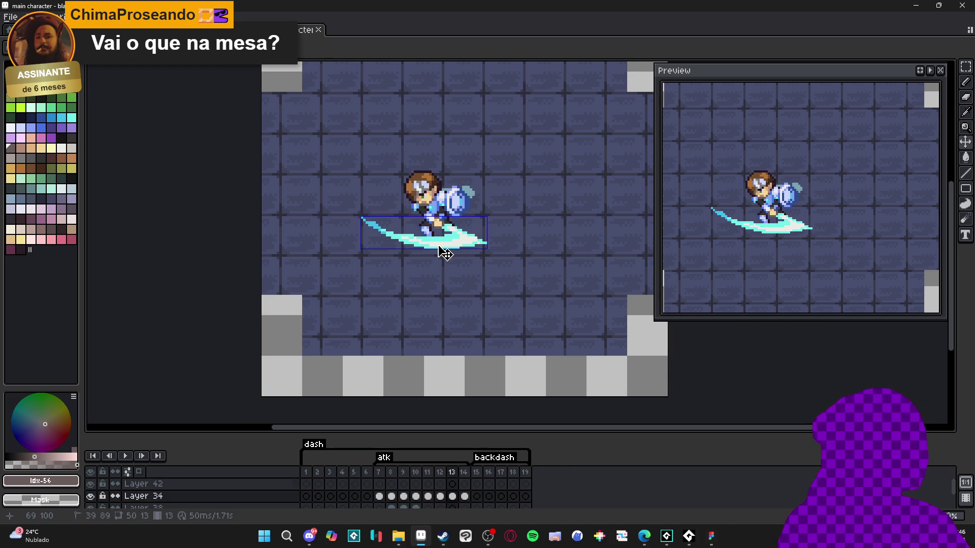
scroll(449, 249, "up", 2)
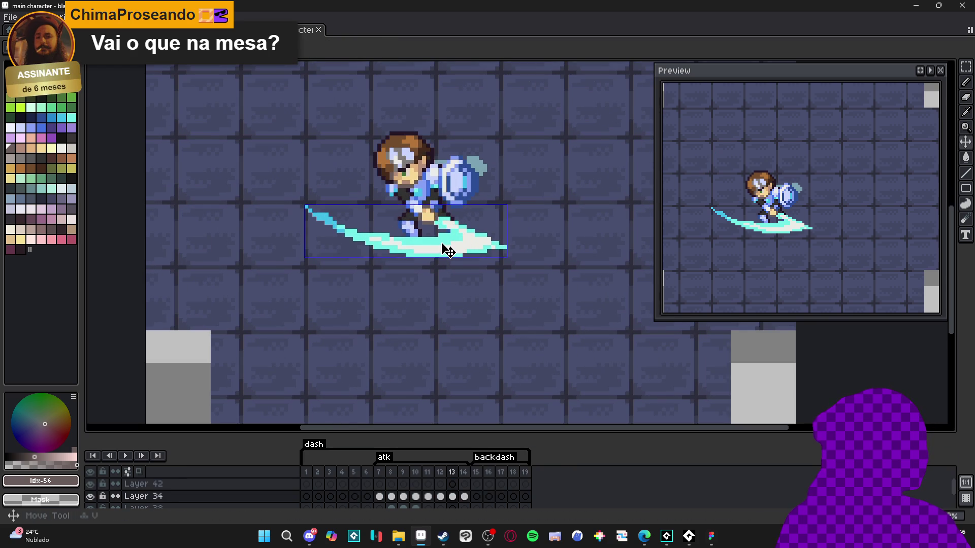
key("b")
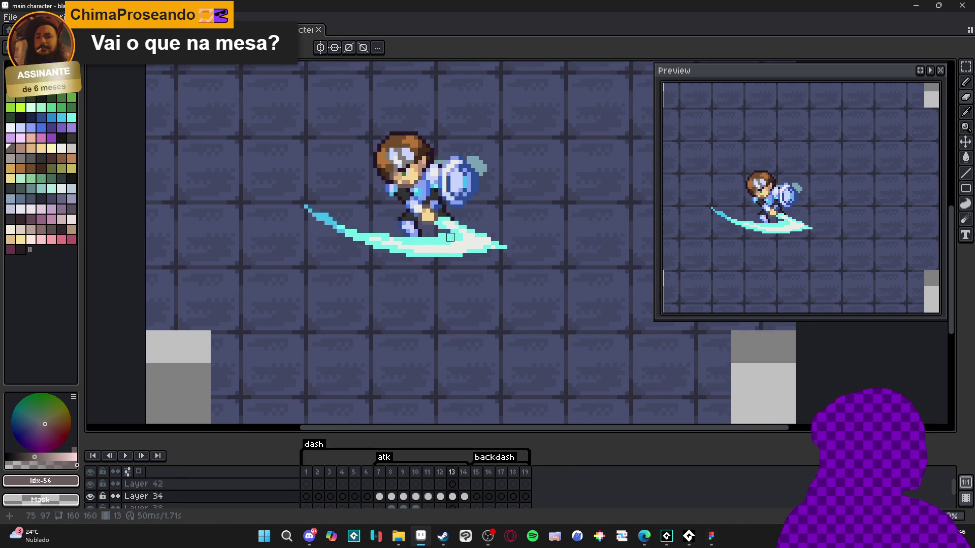
left_click_drag(451, 237, 491, 257)
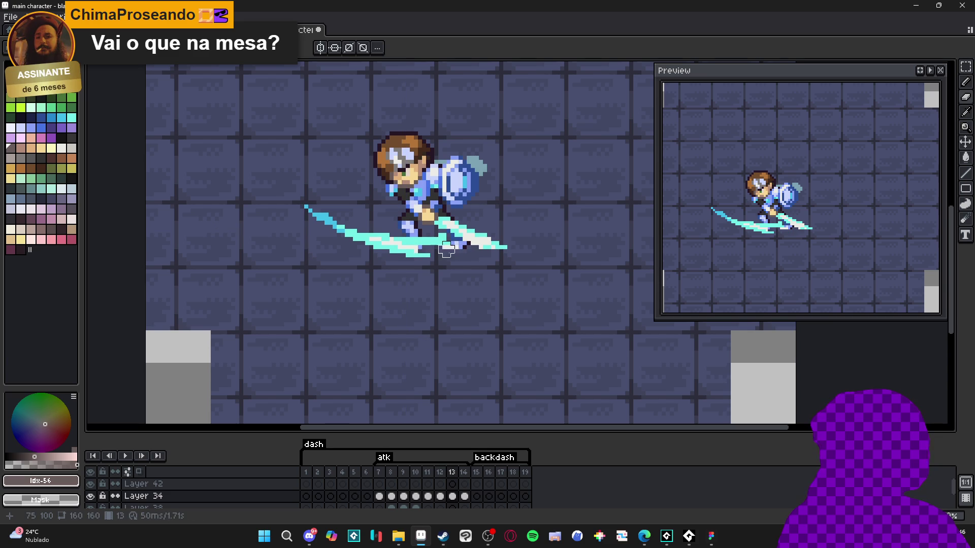
Step: Undo the slash line and draw a straight cyan #73efe8 line along the sword blade
key("ctrl+z")
key("ctrl+z")
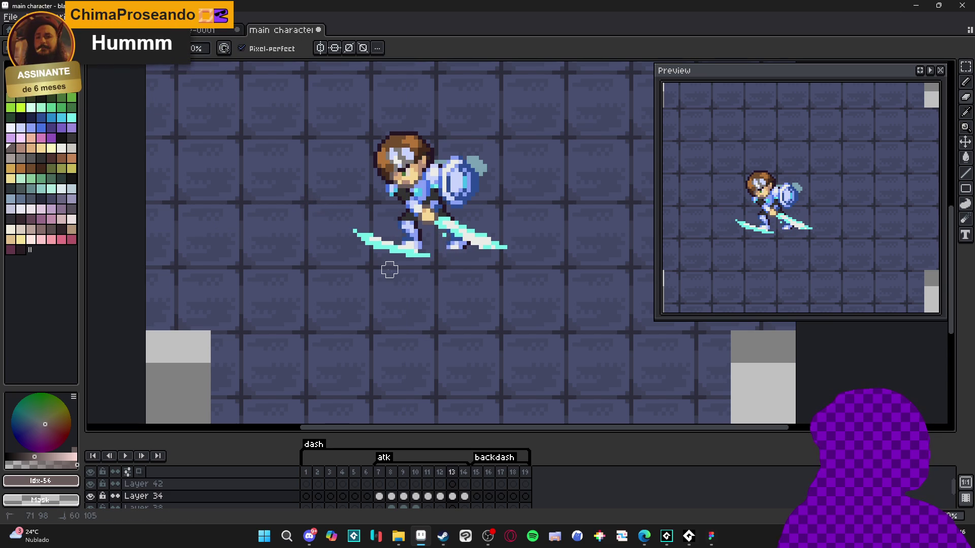
scroll(472, 234, "up", 1)
key("v")
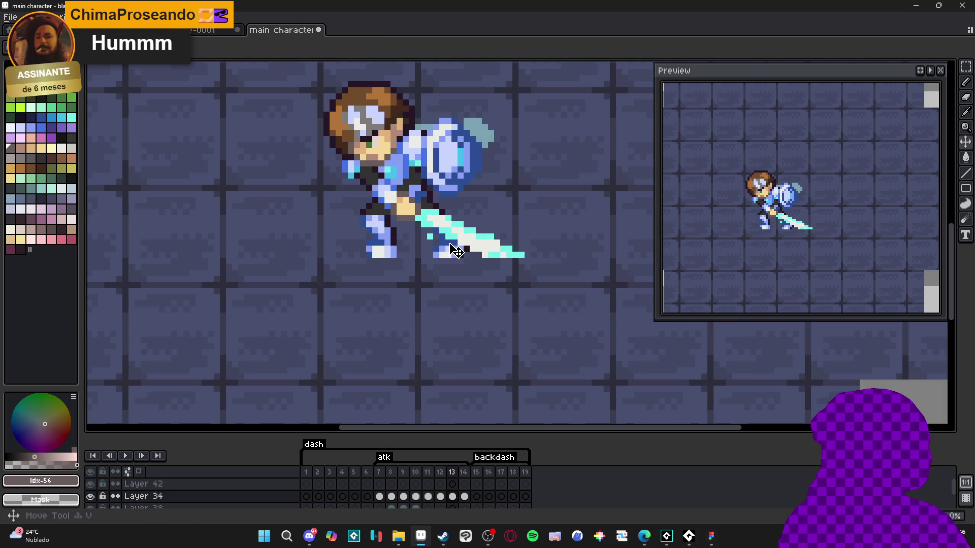
key("i")
left_click(448, 252)
key("ctrl+d")
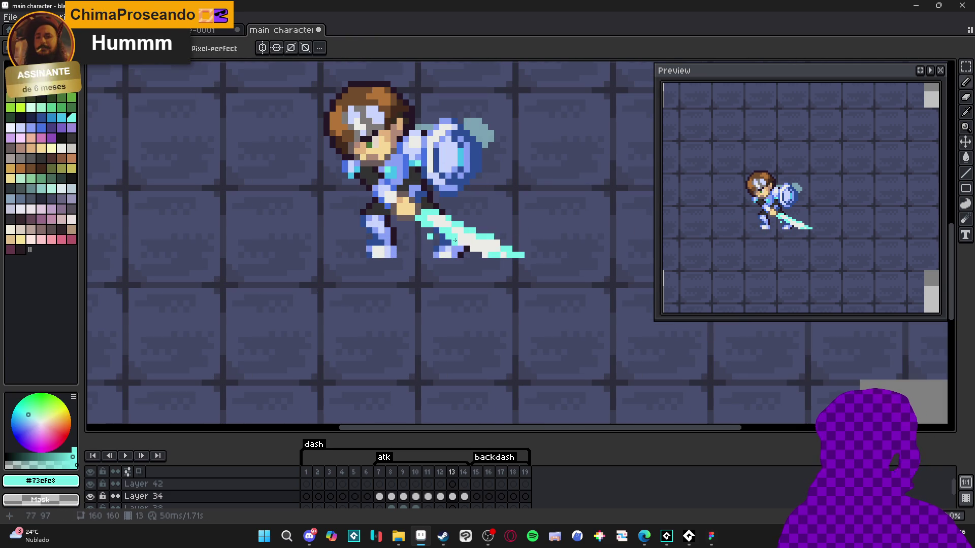
key("b")
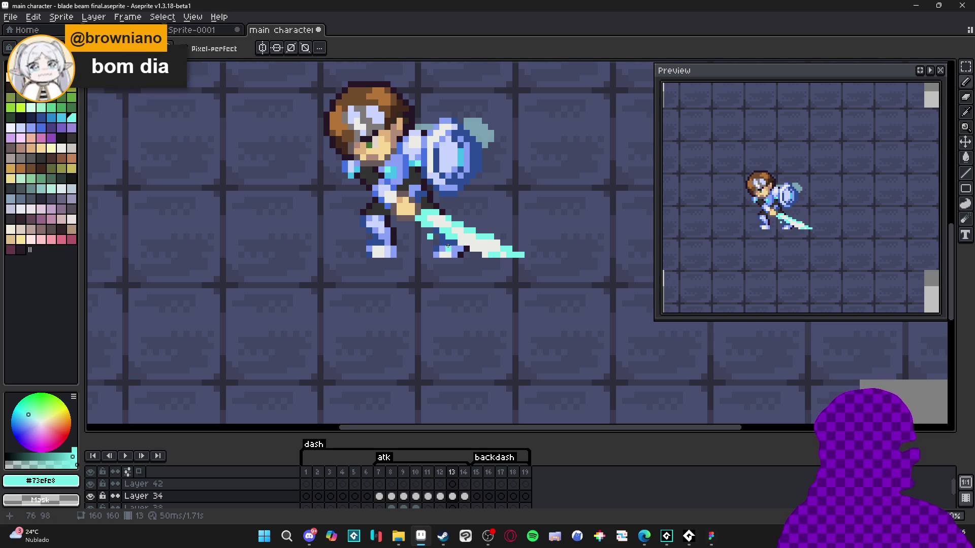
left_click_drag(450, 237, 500, 253)
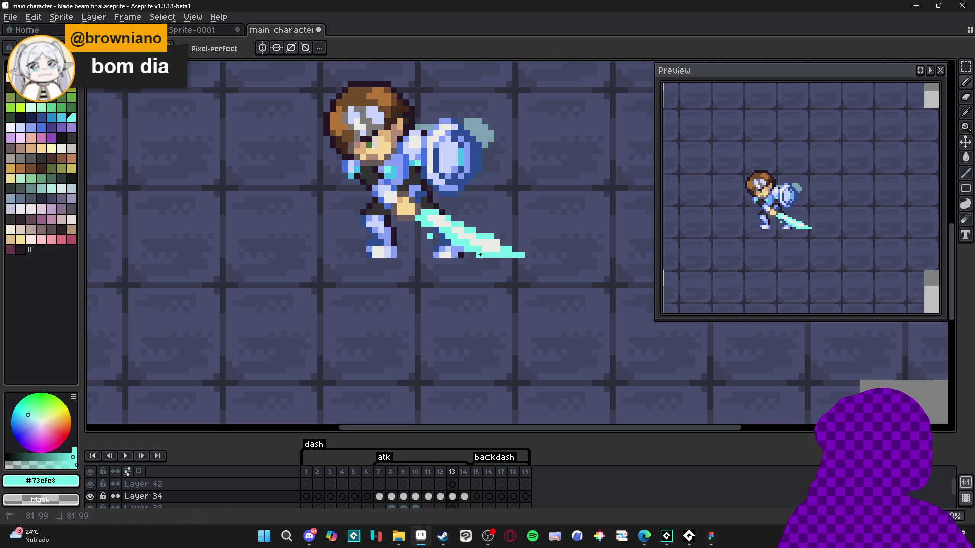
Step: Touch up the sword tip with a cyan pixel and erase stray tip pixels
key("e")
key("b")
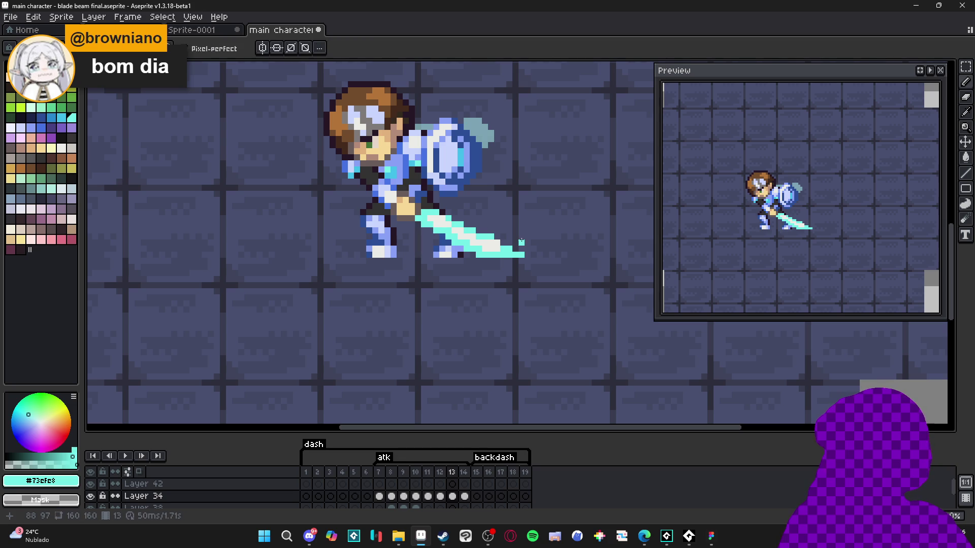
left_click(526, 250)
key("e")
left_click(527, 251)
key("b")
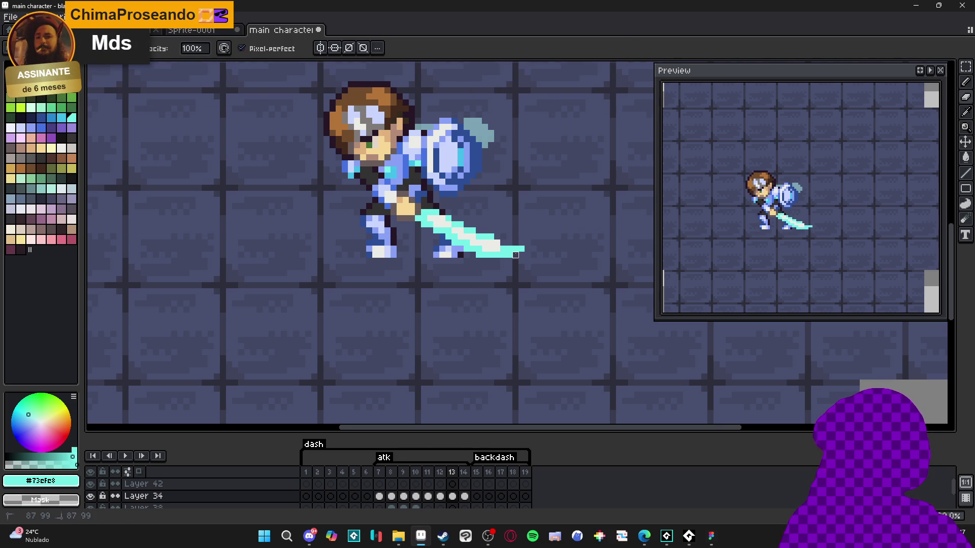
scroll(511, 248, "down", 2)
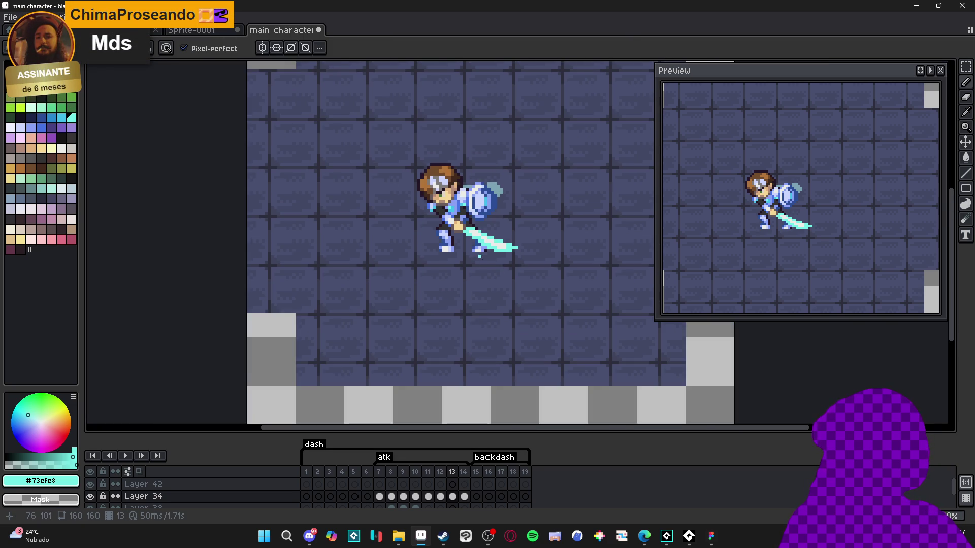
Step: Bring the sword into view on frame 12, then step forward to frame 13
scroll(473, 264, "up", 2)
left_click(440, 471)
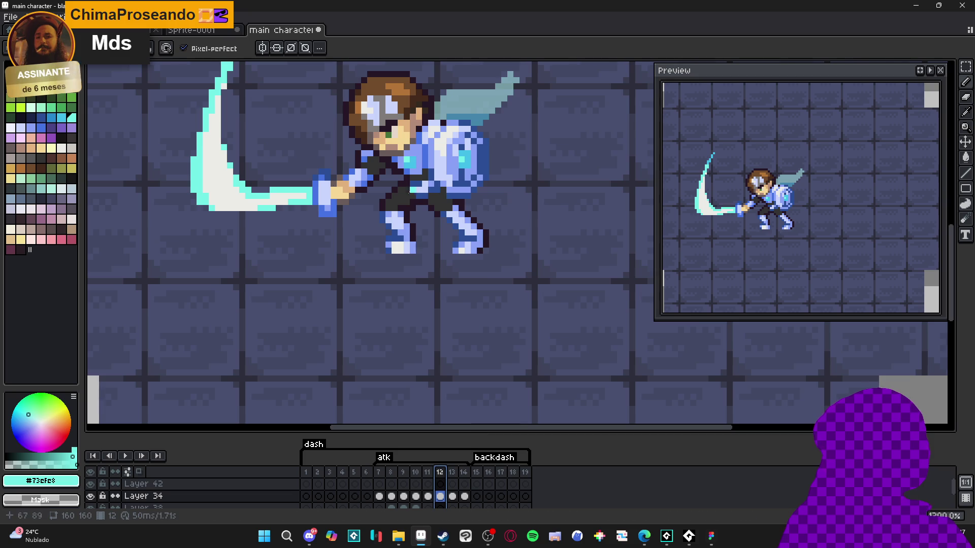
left_click_drag(250, 191, 555, 254)
key("e")
scroll(457, 308, "down", 3)
key("Right")
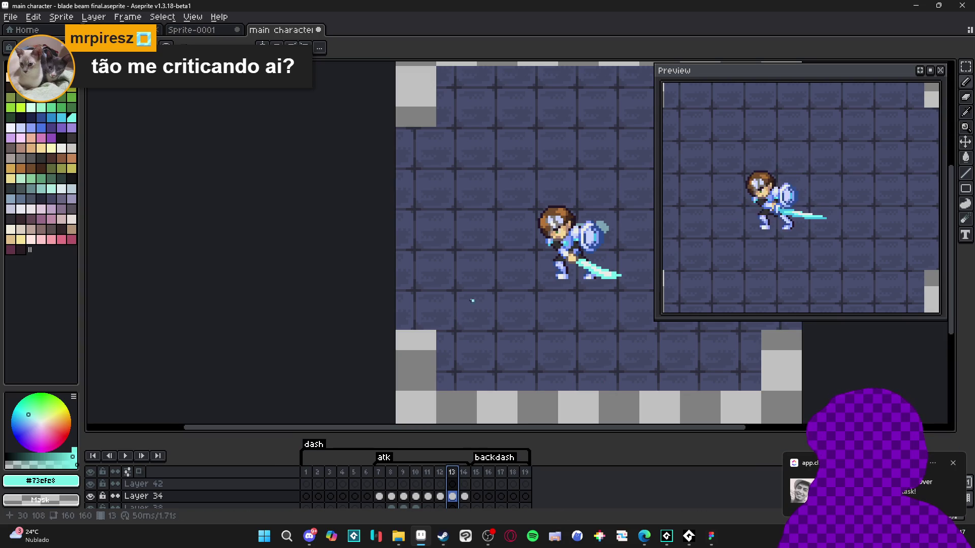
Step: Flip between frames 10 to 13 to compare the sword poses, ending on 13
left_click(440, 473)
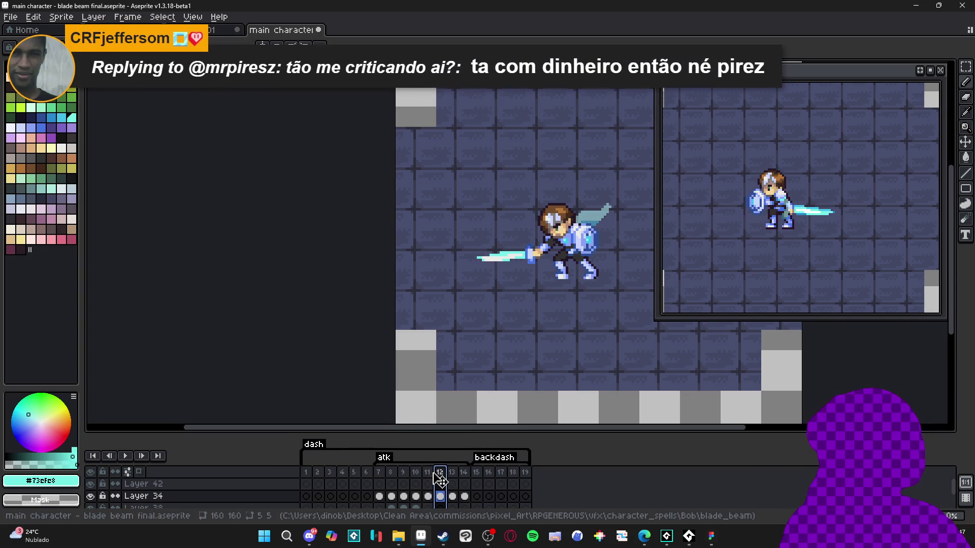
left_click(428, 472)
left_click(441, 473)
left_click(452, 474)
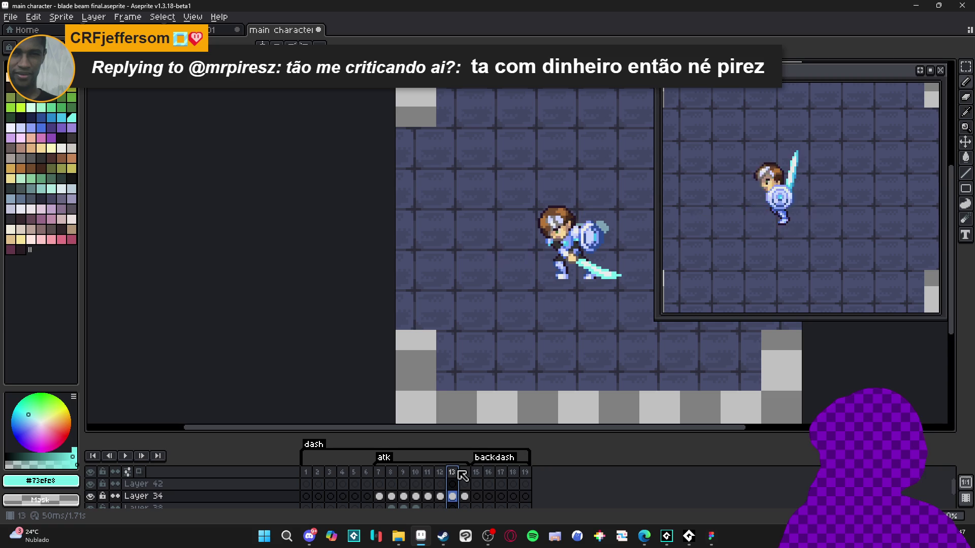
left_click(421, 474)
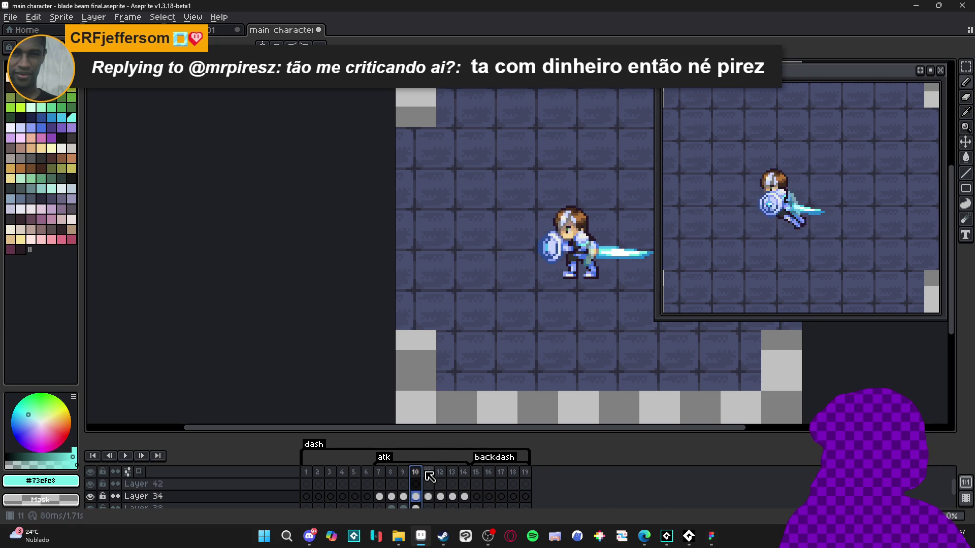
left_click(434, 474)
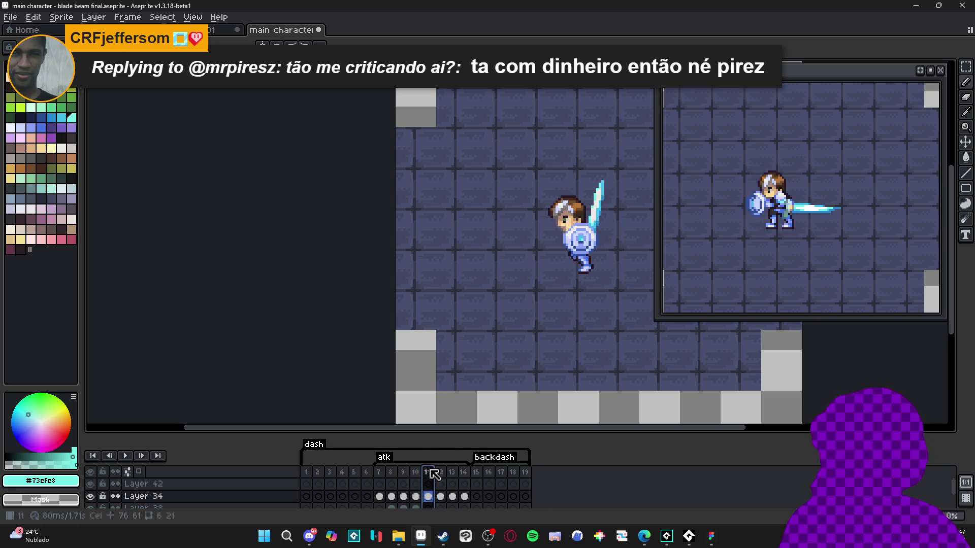
left_click(440, 473)
left_click(452, 475)
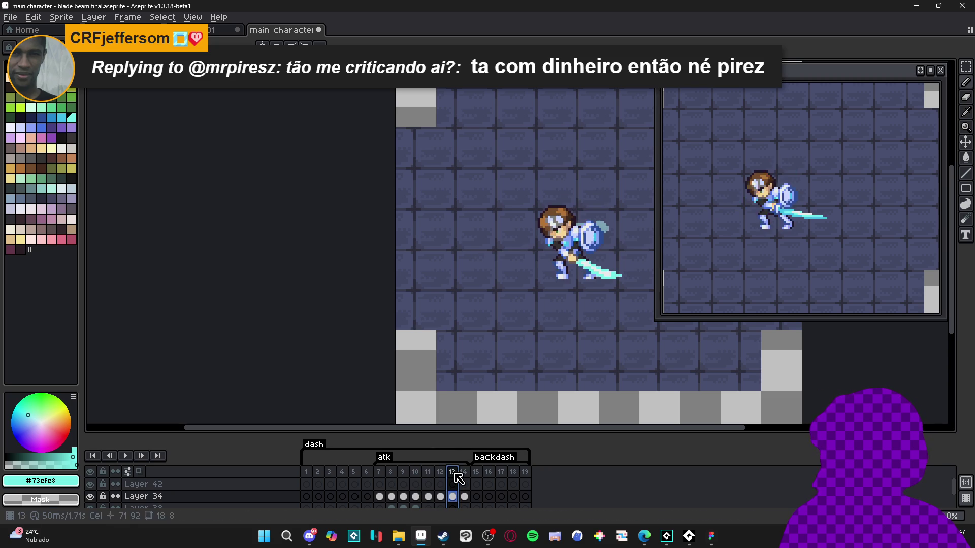
Step: Make Layer 42 active on frame 13 and save the blade beam file
left_click(452, 484)
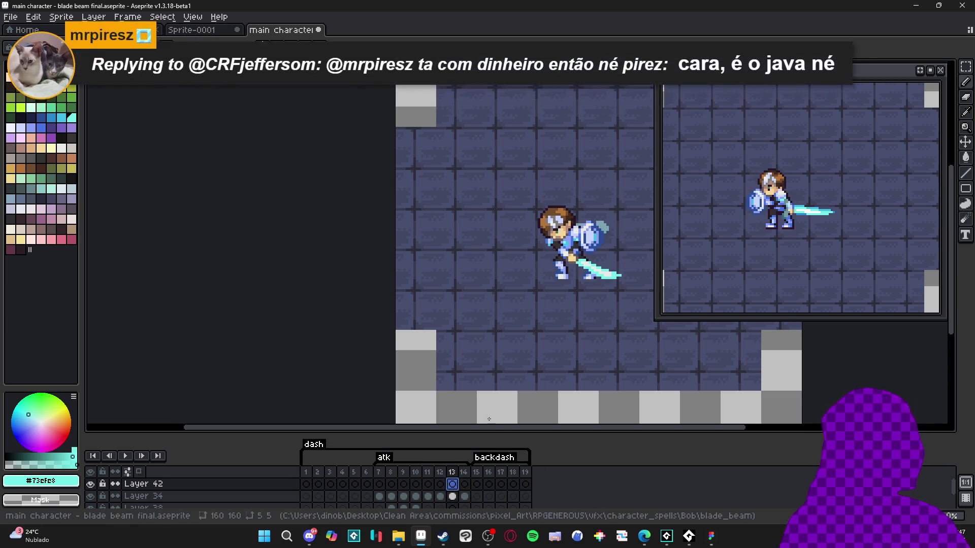
key("ctrl+s")
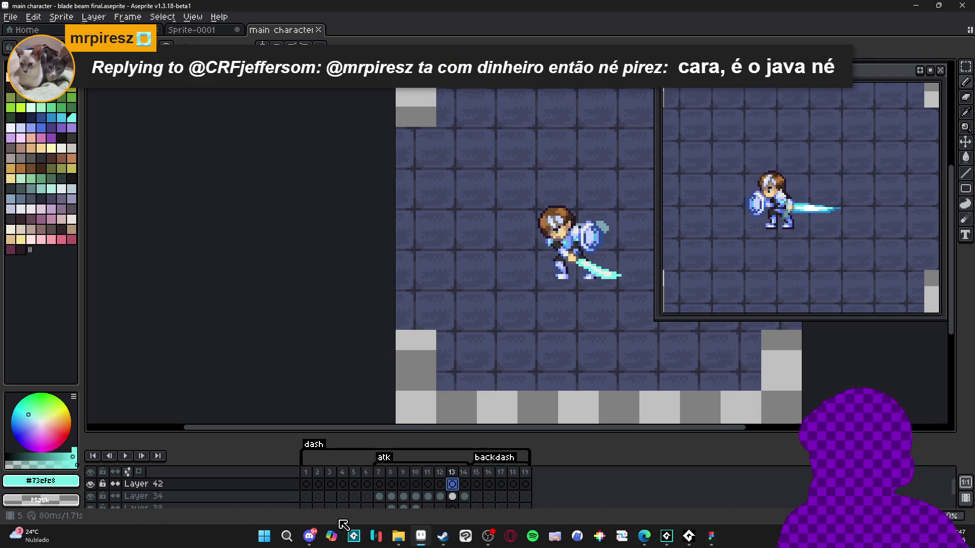
left_click(398, 542)
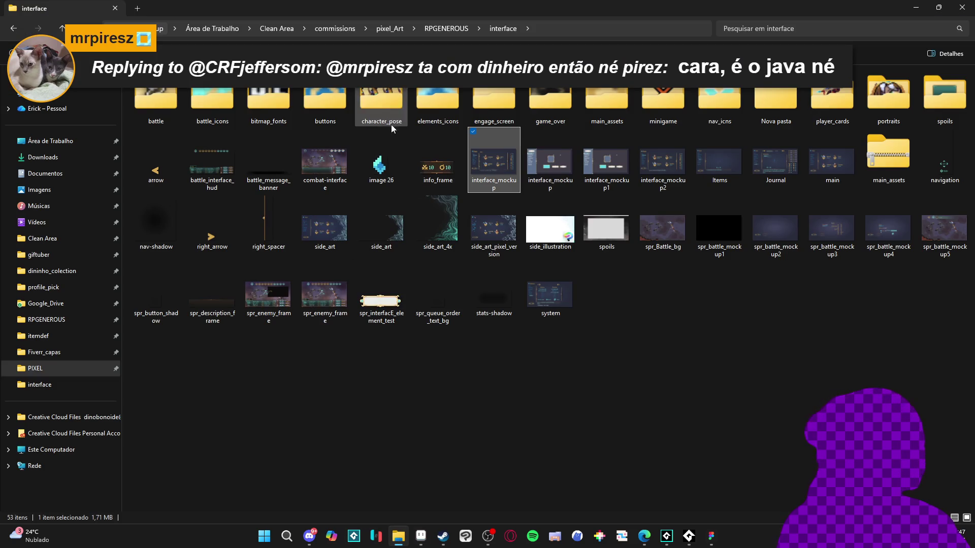
Step: Browse RPGENEROUS > vfx > character_spells > Bob > converging light and open converging_light.aseprite
left_click(456, 29)
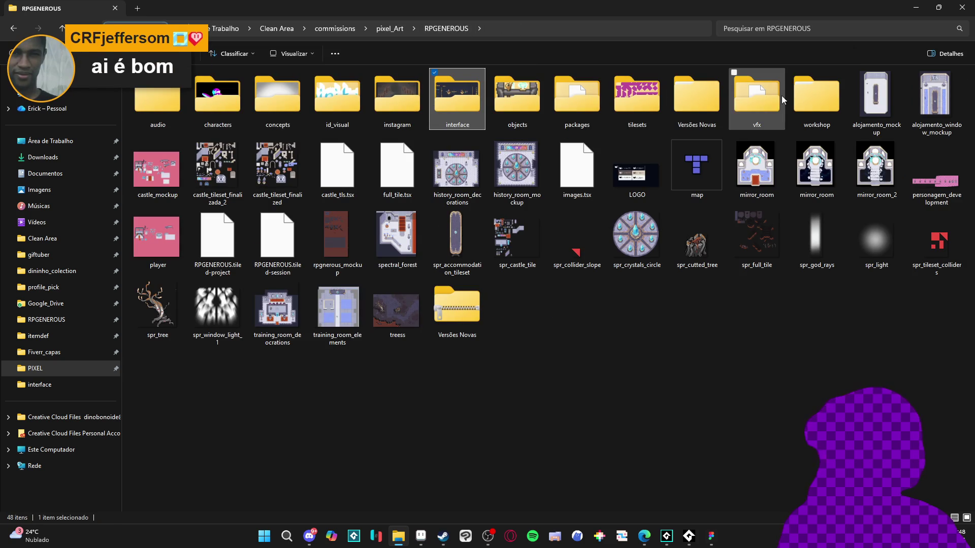
double_click(776, 96)
double_click(257, 103)
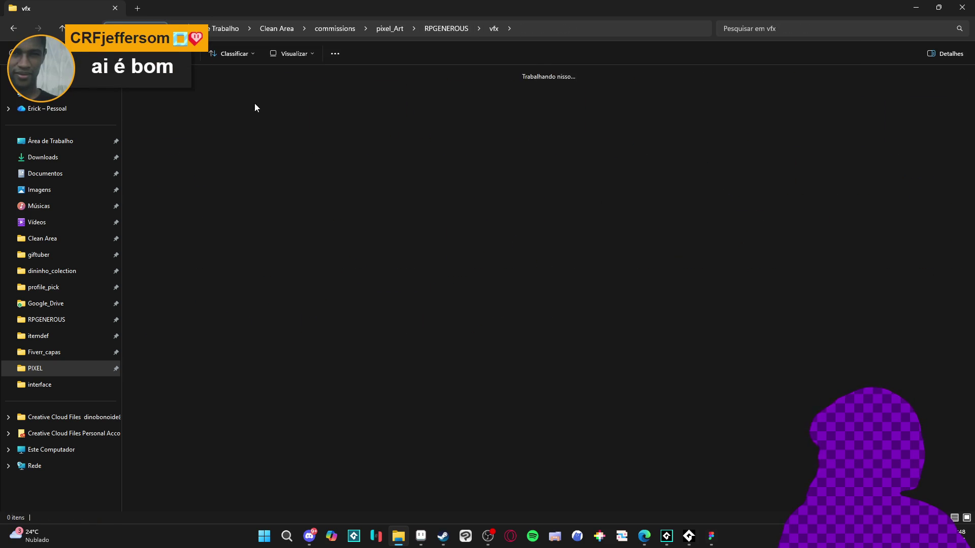
double_click(187, 105)
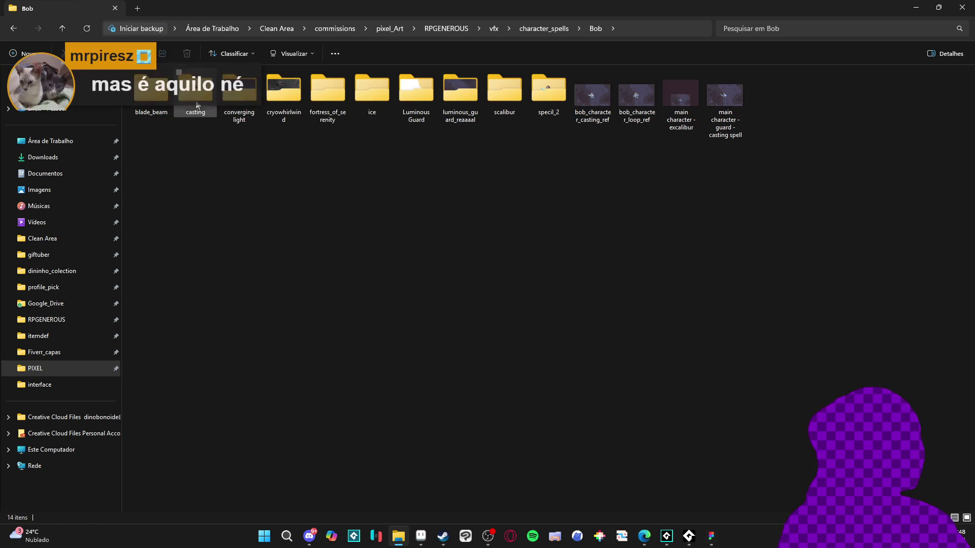
double_click(408, 108)
key("alt+Left")
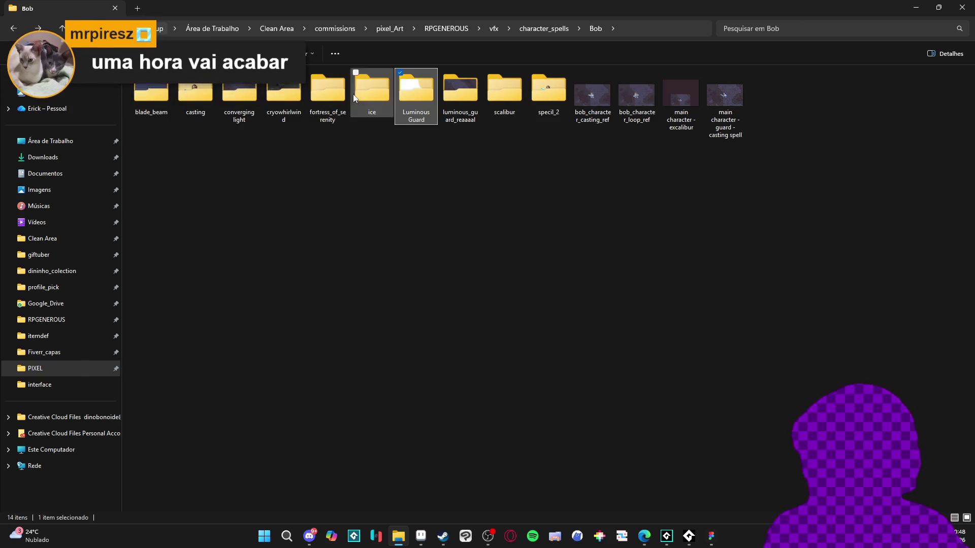
key("Left")
key("Left")
key("Left")
key("Return")
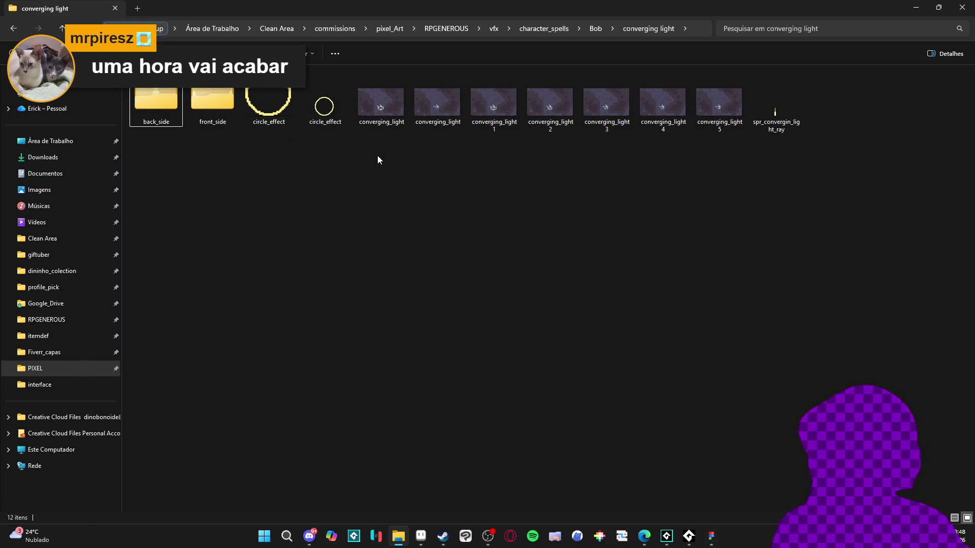
left_click(377, 107)
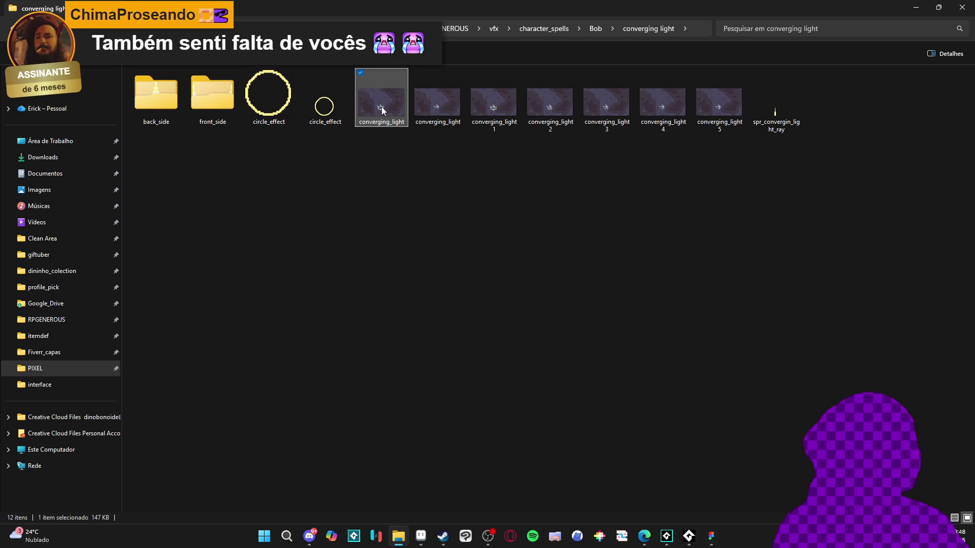
double_click(394, 104)
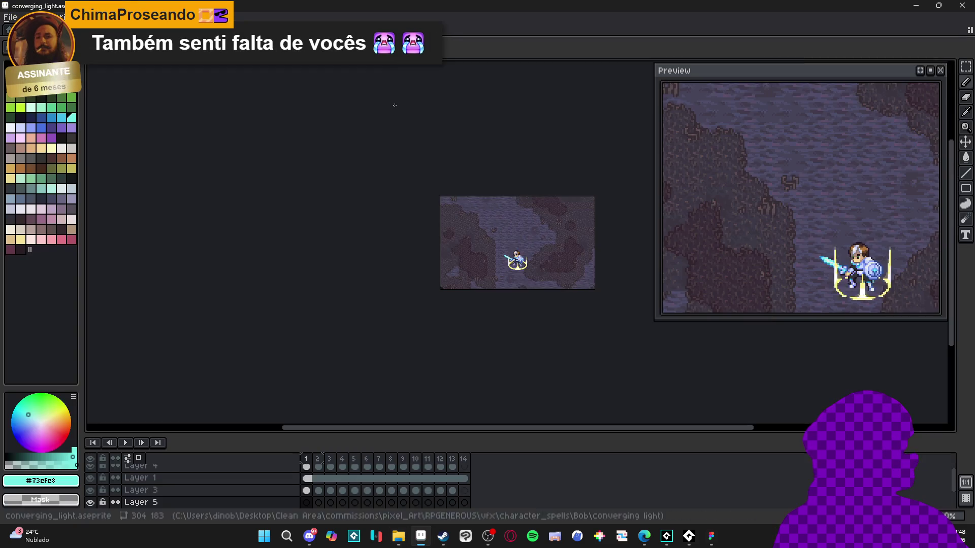
Step: Sample pale yellow #FFF089 from the converging light ring and return to the blade beam file
scroll(460, 272, "up", 5)
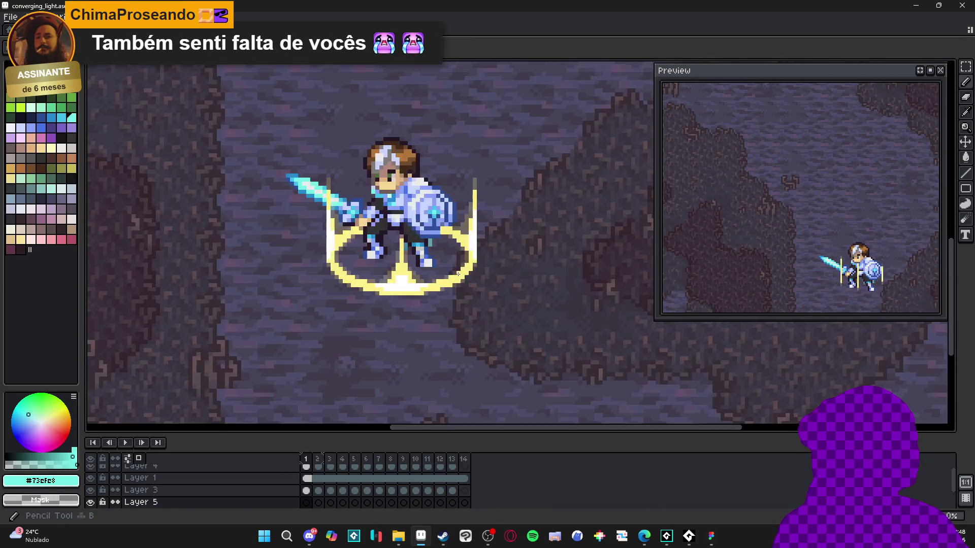
left_click(458, 278, "alt")
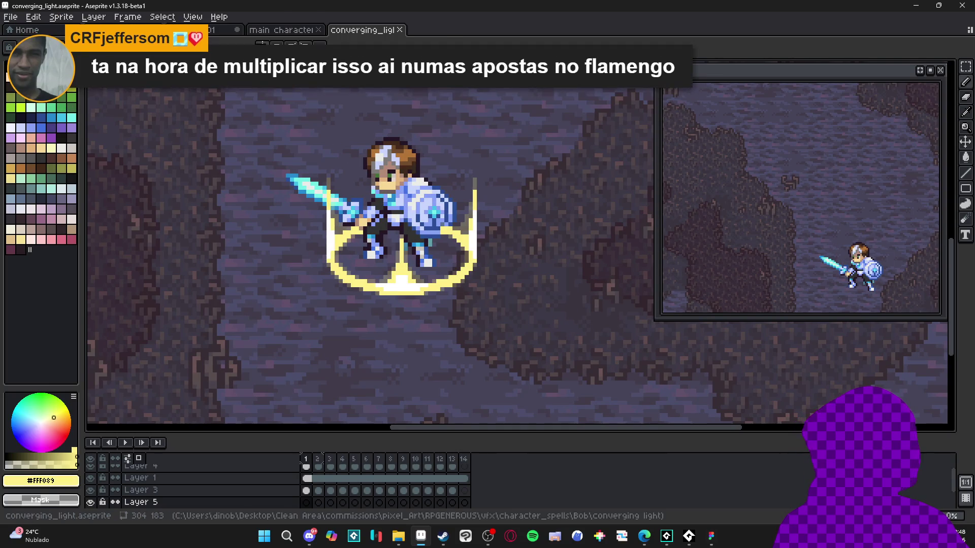
left_click(267, 29)
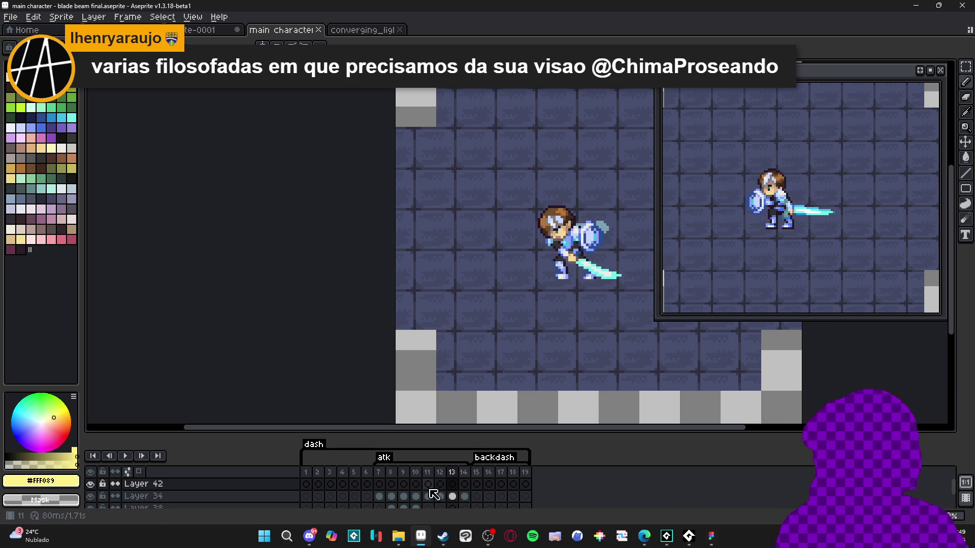
Step: Review attack frames 13, 10 and 11, ending on frame 12's forward sword thrust
left_click(451, 485)
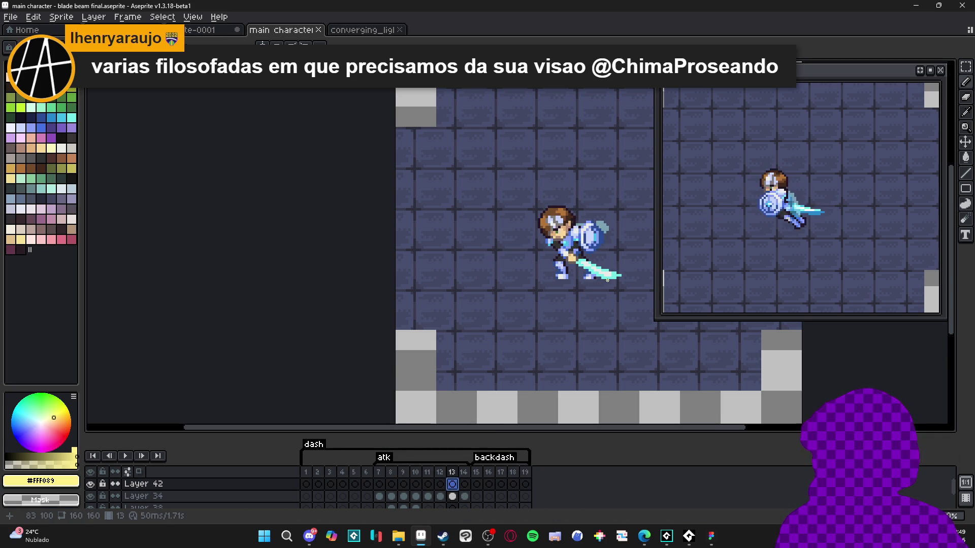
left_click(404, 472)
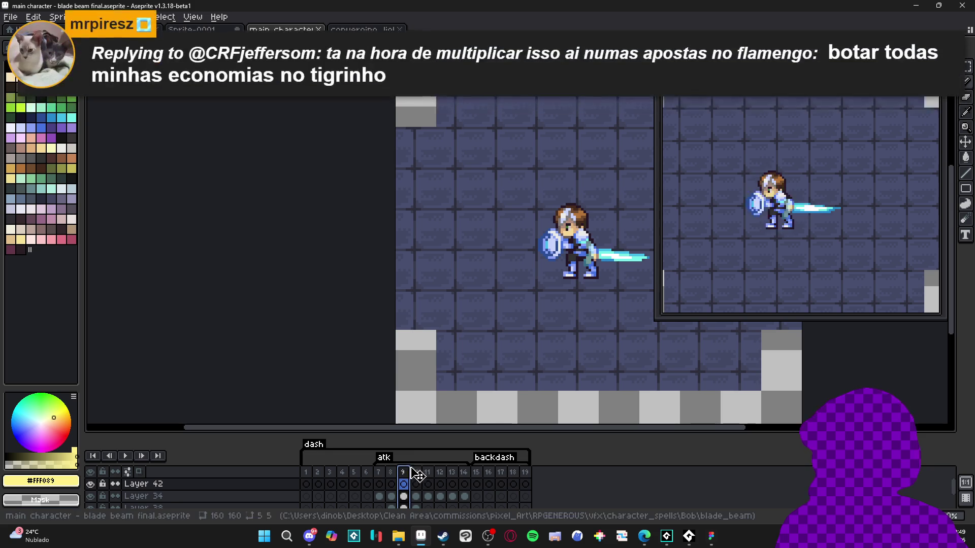
left_click(417, 473)
left_click(427, 472)
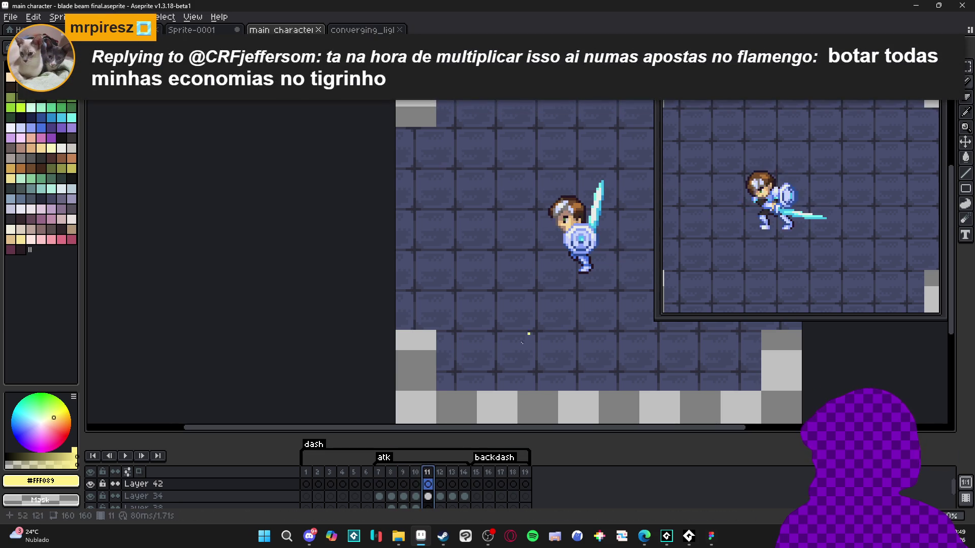
left_click(440, 473)
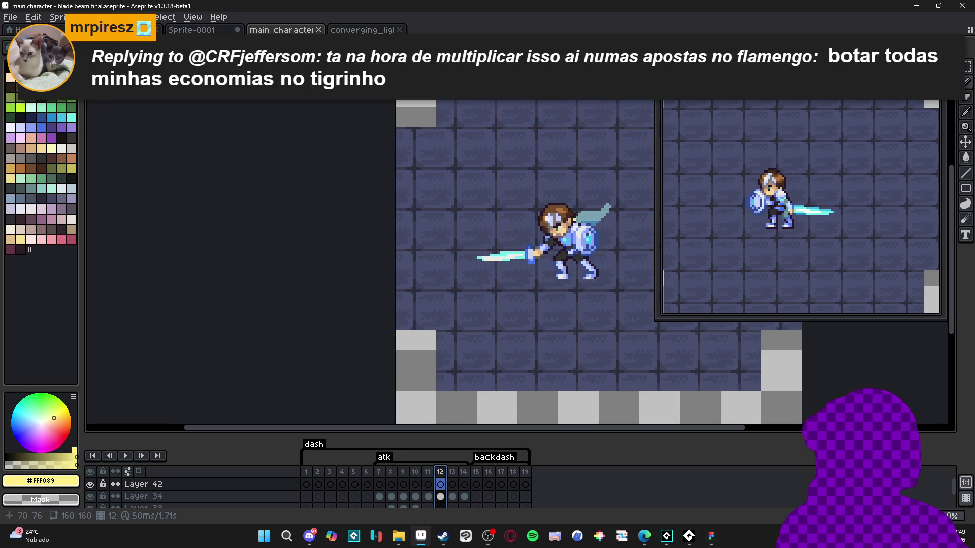
Step: Move the diagonal yellow slash line from the current frame onto frame 14
left_click_drag(541, 202, 473, 262)
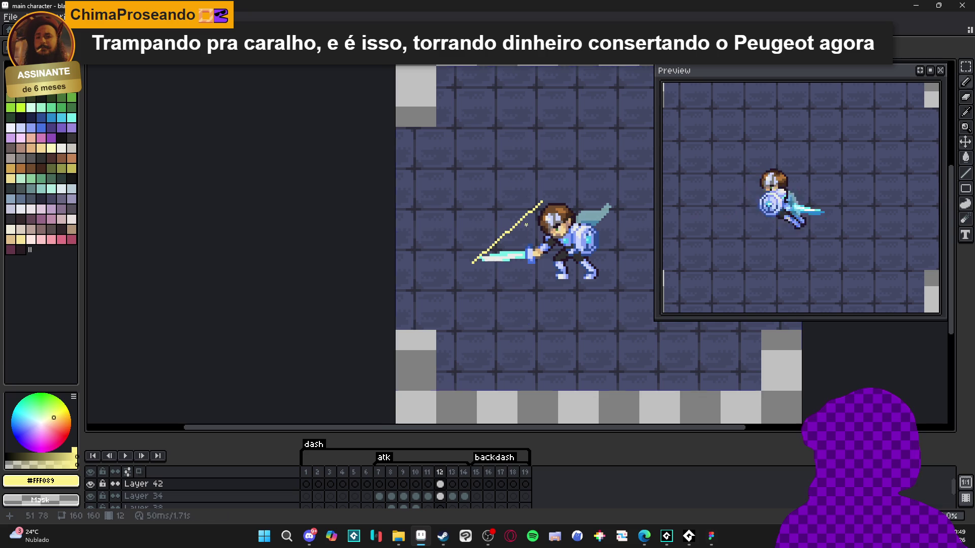
key("ctrl+z")
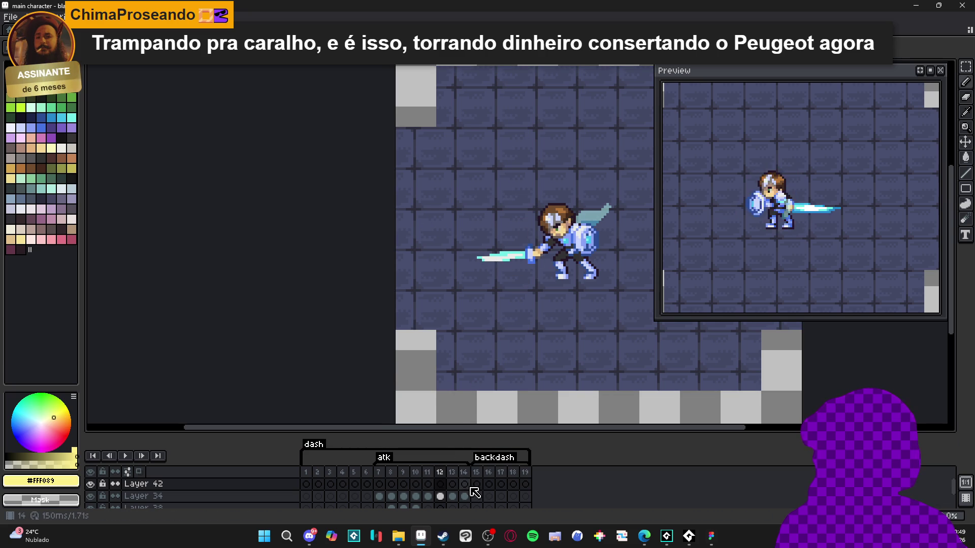
left_click(464, 484)
key("ctrl+v")
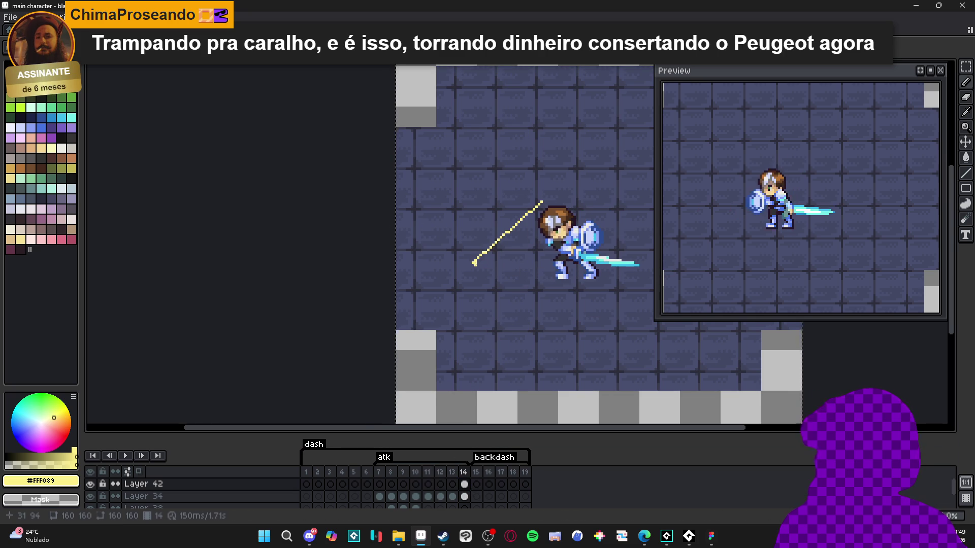
left_click_drag(474, 263, 440, 256)
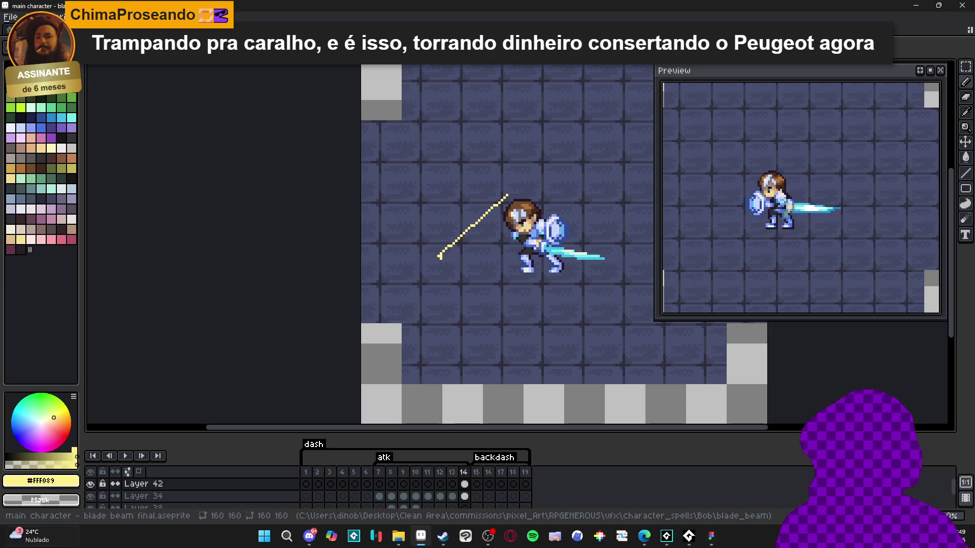
Step: Draw the bottom yellow line along the sword and close the triangle from its top corner
mouse_move(439, 257)
left_mouse_down()
mouse_move(599, 258)
mouse_move(459, 262)
mouse_move(502, 262)
left_mouse_up()
left_click_drag(503, 262, 534, 260)
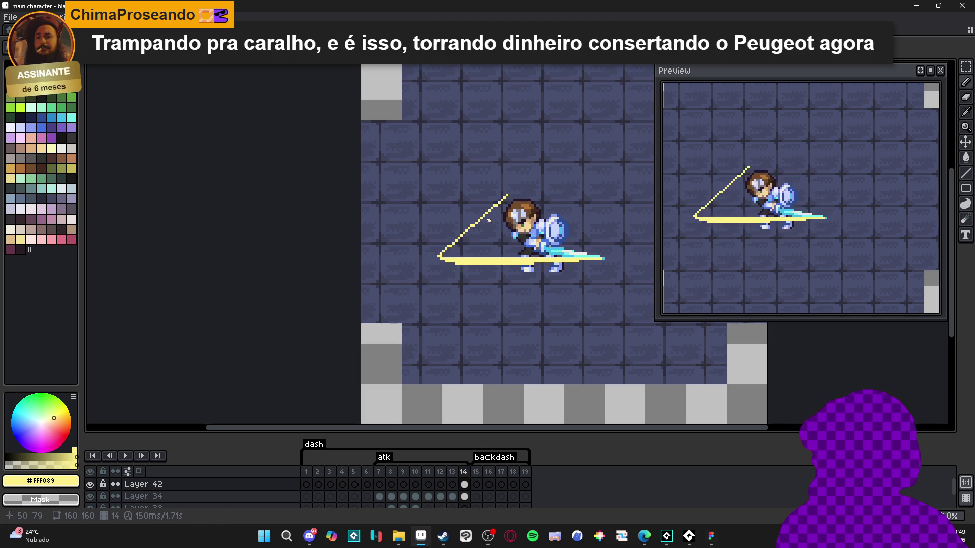
left_click_drag(508, 198, 478, 258)
key("g")
left_click(470, 246)
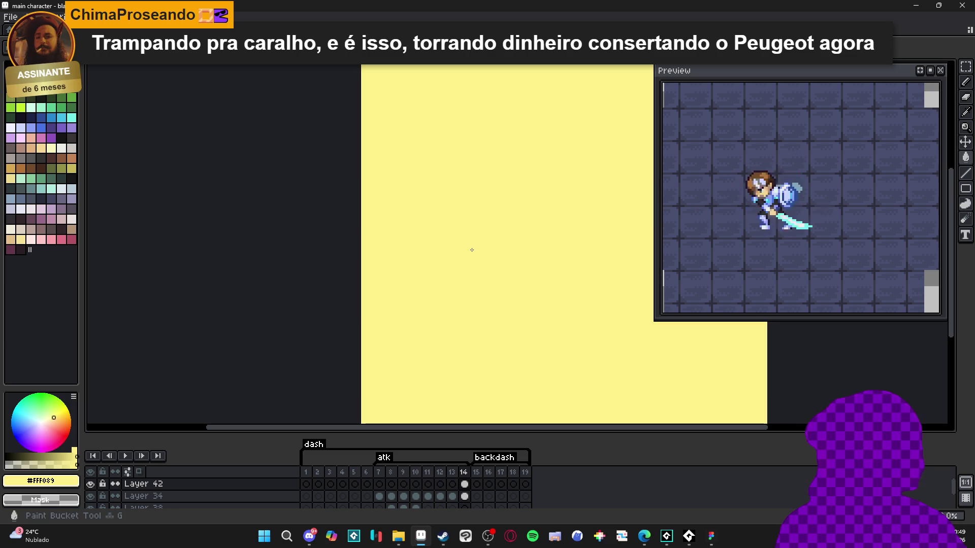
Step: Fill the triangle outline with solid pale yellow, discarding a stray dark stroke
key("ctrl+z")
left_click(476, 253)
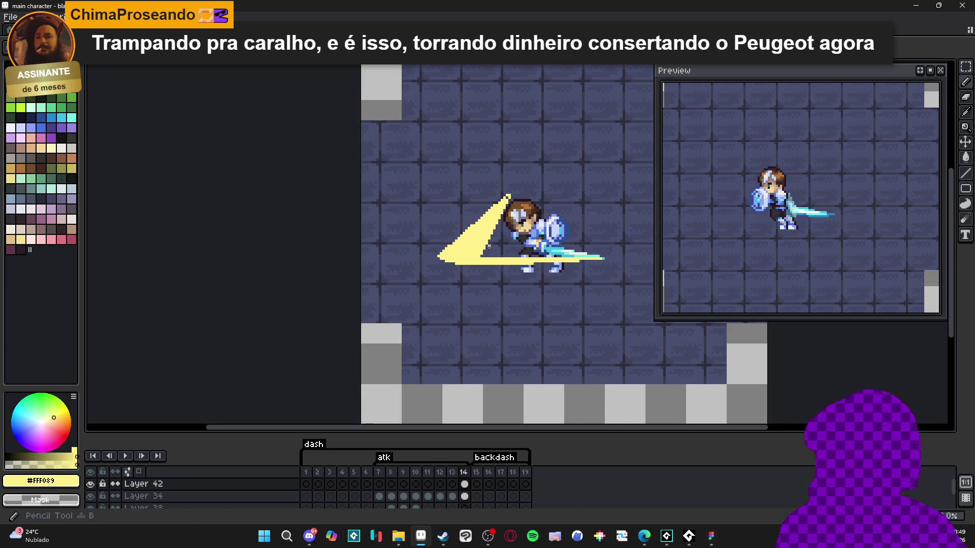
scroll(476, 254, "up", 1)
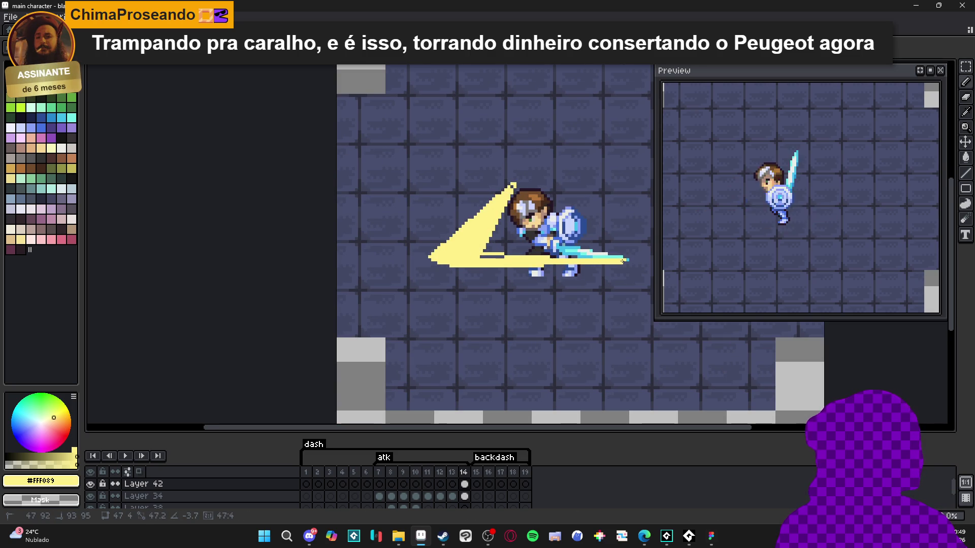
mouse_move(517, 255)
left_mouse_down()
mouse_move(480, 255)
mouse_move(625, 260)
left_mouse_up()
key("ctrl+z")
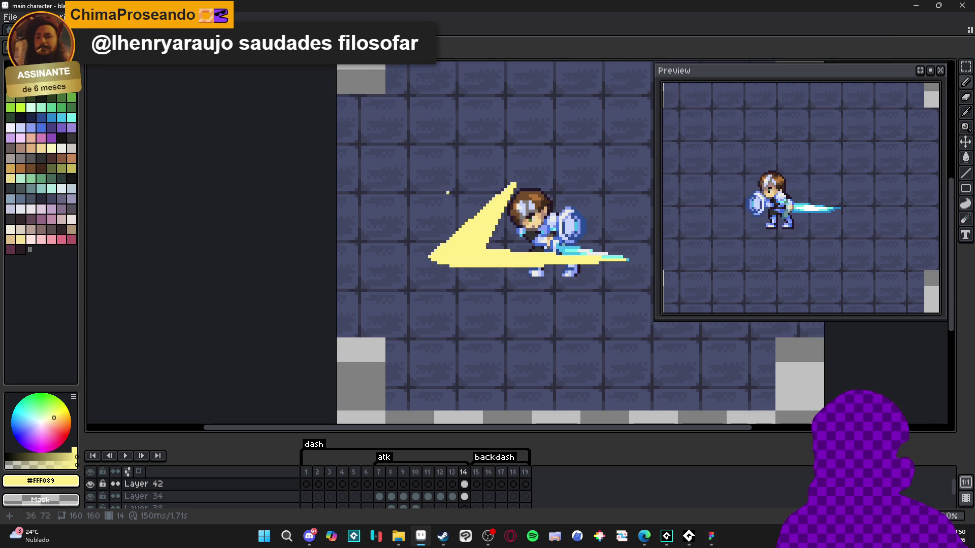
Step: Extend the slash's lower-left tip into a longer, filled yellow point
scroll(505, 194, "up", 1)
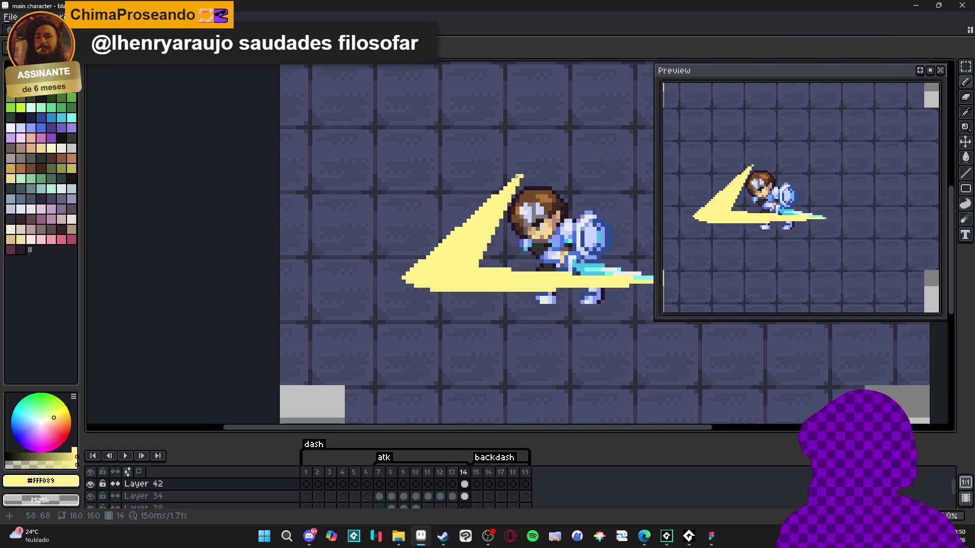
mouse_move(517, 176)
left_mouse_down()
mouse_move(387, 285)
mouse_move(401, 285)
mouse_move(375, 286)
mouse_move(388, 283)
mouse_move(374, 242)
mouse_move(389, 283)
mouse_move(404, 278)
left_mouse_up()
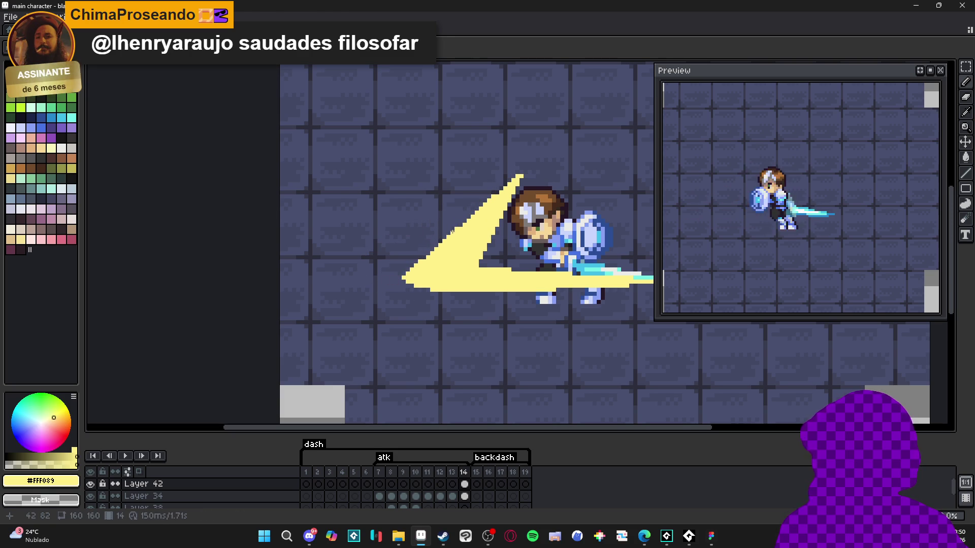
left_click(407, 285)
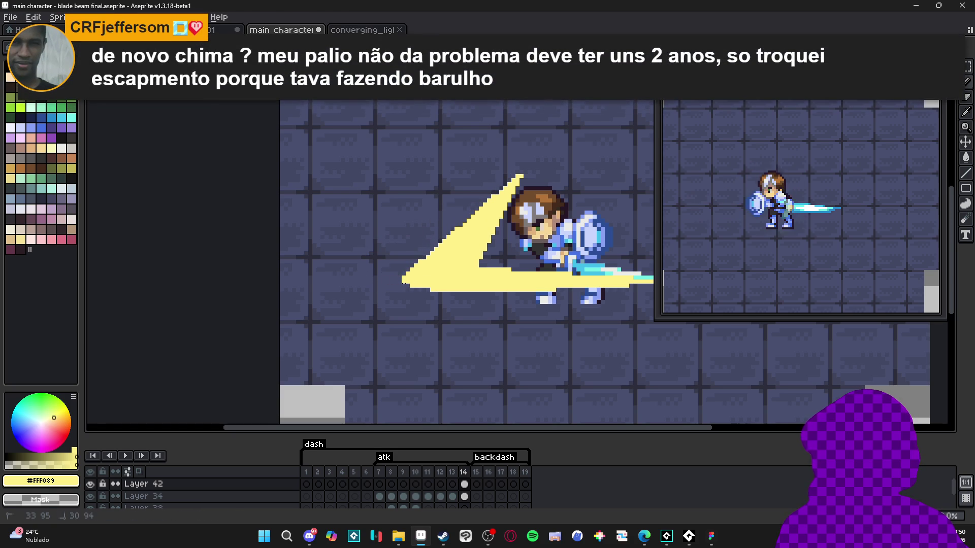
mouse_move(407, 285)
left_mouse_down()
mouse_move(399, 286)
mouse_move(421, 289)
mouse_move(494, 266)
left_mouse_up()
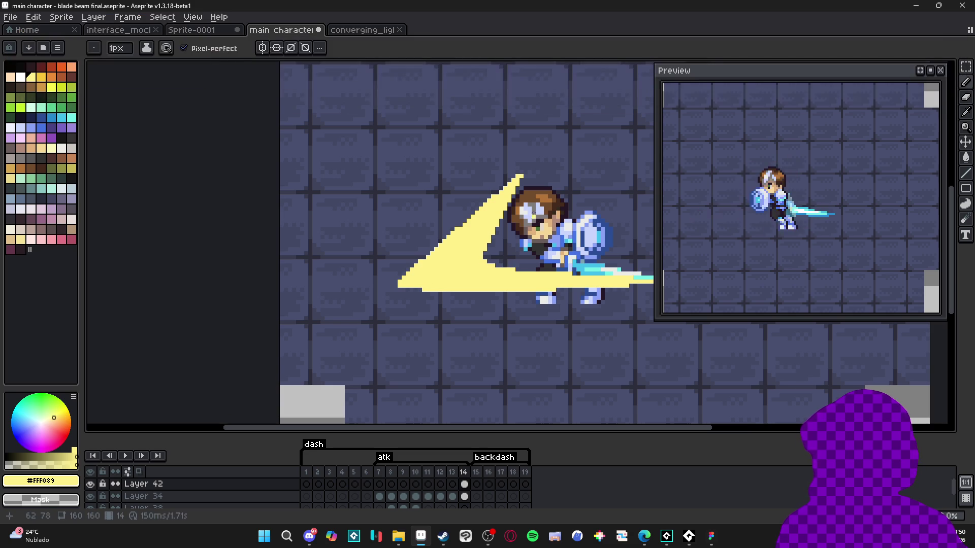
scroll(453, 209, "down", 2)
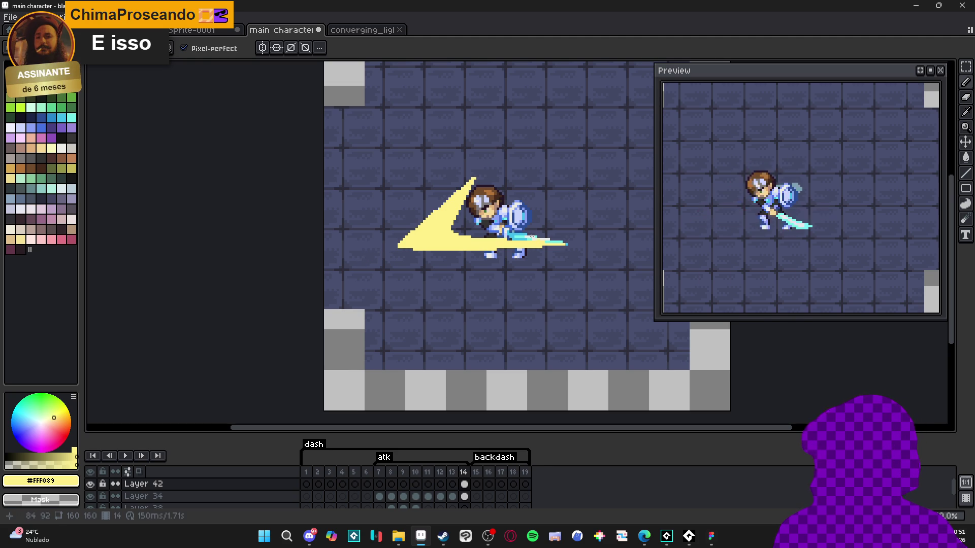
Step: Select frame 14 and the bg1 background layer for copying
left_click(452, 472)
left_click(463, 472)
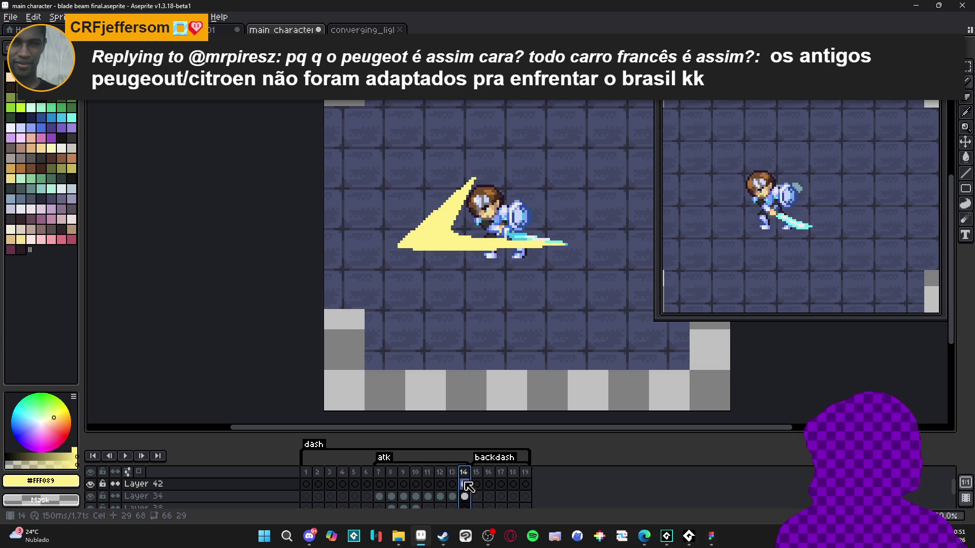
left_click(455, 300, "ctrl")
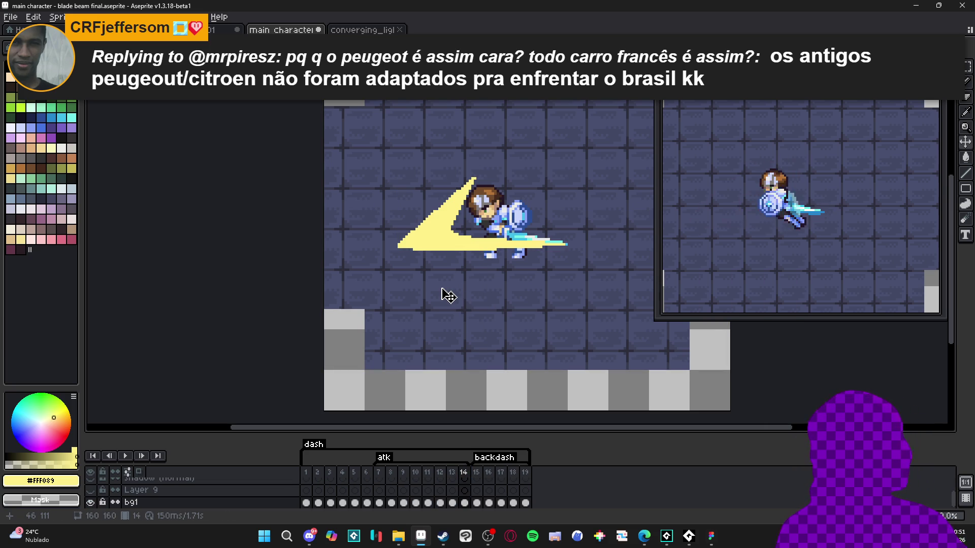
key("m")
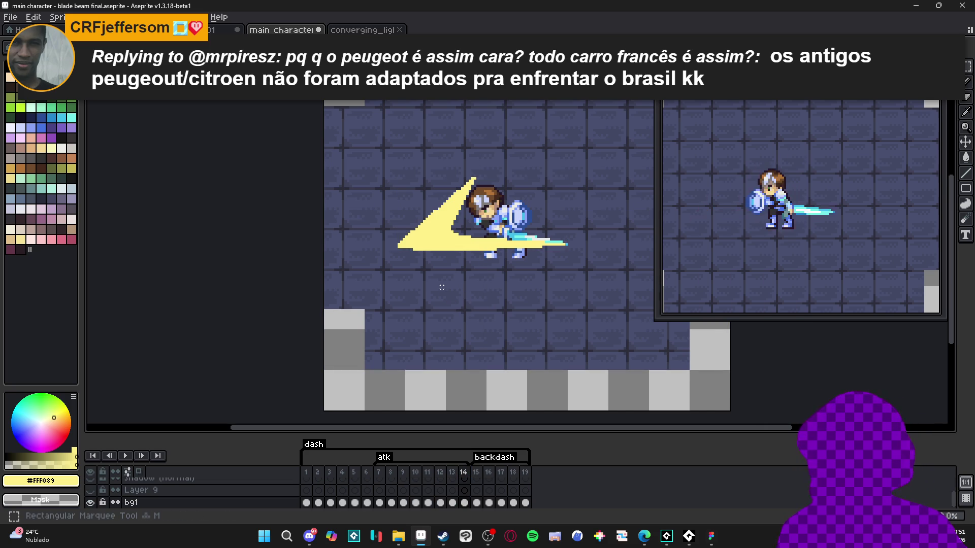
Step: Paste the background tiles into a new sprite, then marquee the yellow slash in the main file
left_click(13, 20)
left_click(20, 30)
left_click(446, 378)
key("ctrl+v")
scroll(538, 210, "up", 1)
left_click(281, 30)
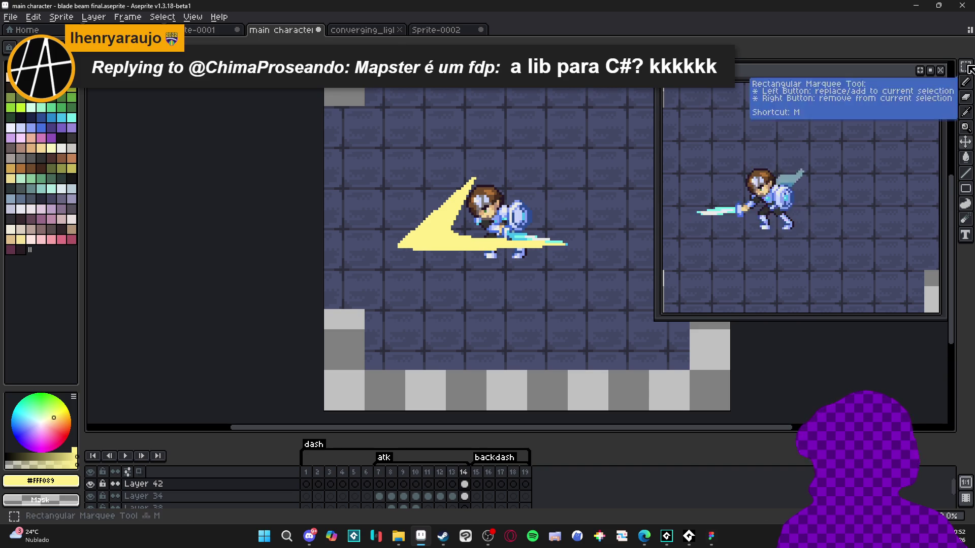
mouse_move(595, 138)
left_mouse_down()
mouse_move(335, 298)
mouse_move(388, 289)
mouse_move(380, 285)
left_mouse_up()
Step: Paste the yellow slash onto a new Layer 2 in Sprite-0002 and centre it
left_click(442, 30)
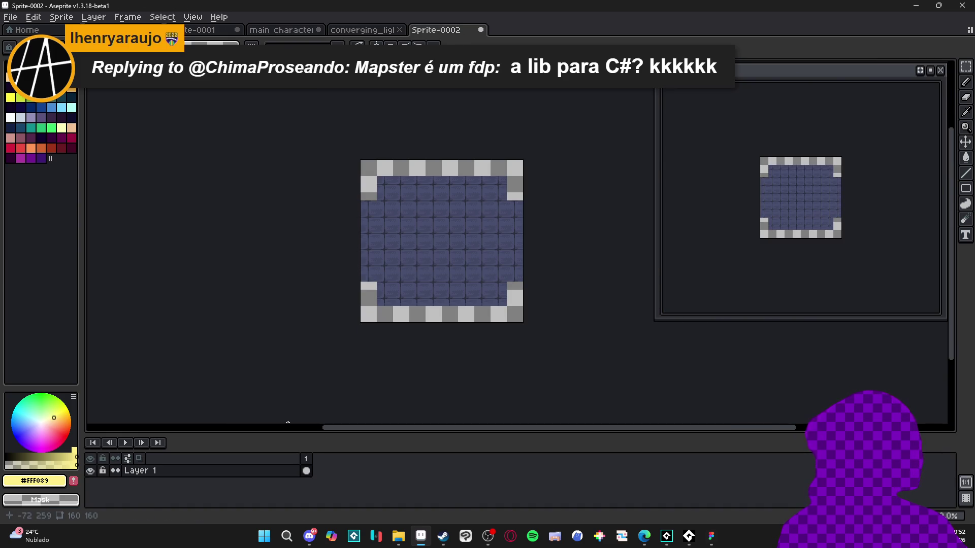
key("shift+n")
key("ctrl+v")
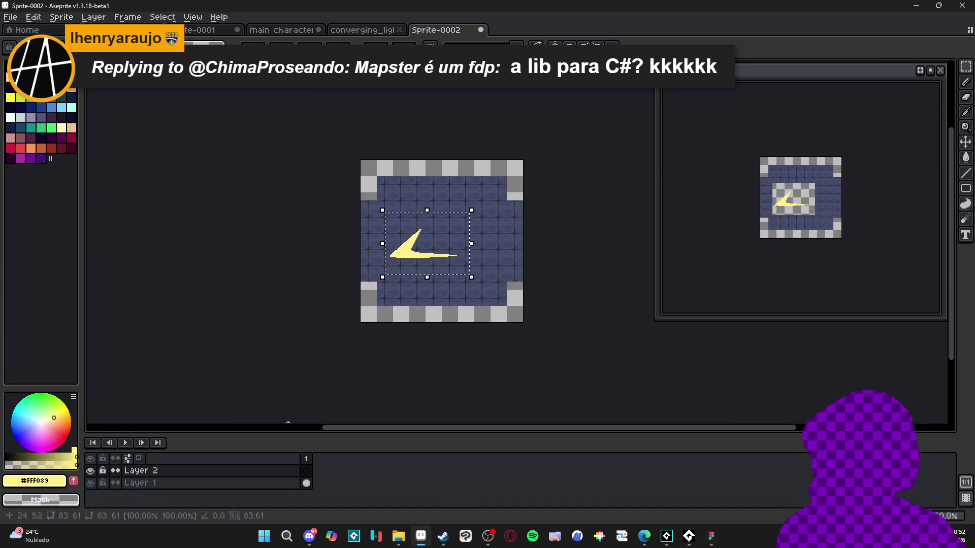
left_click_drag(421, 261, 449, 271)
scroll(421, 259, "up", 2)
key("ctrl+d")
key("m")
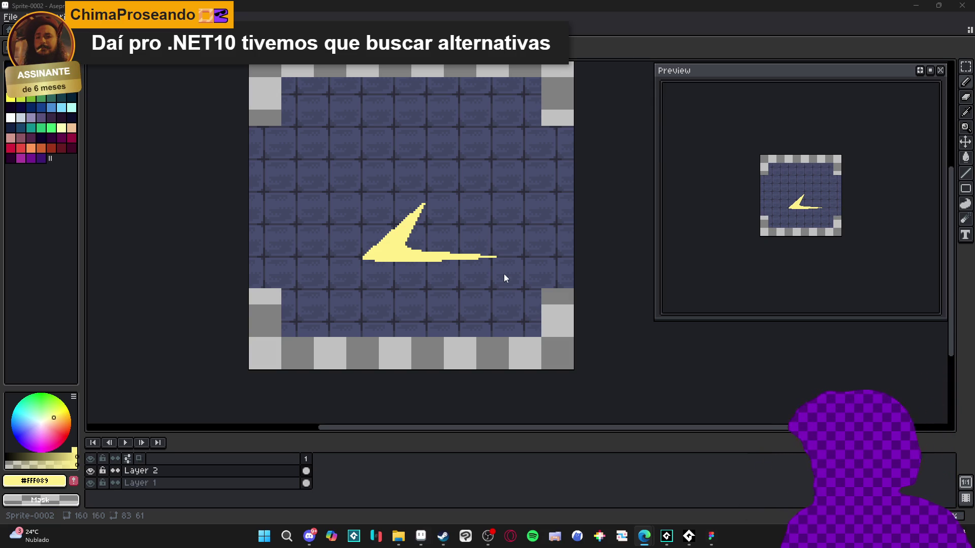
key("b")
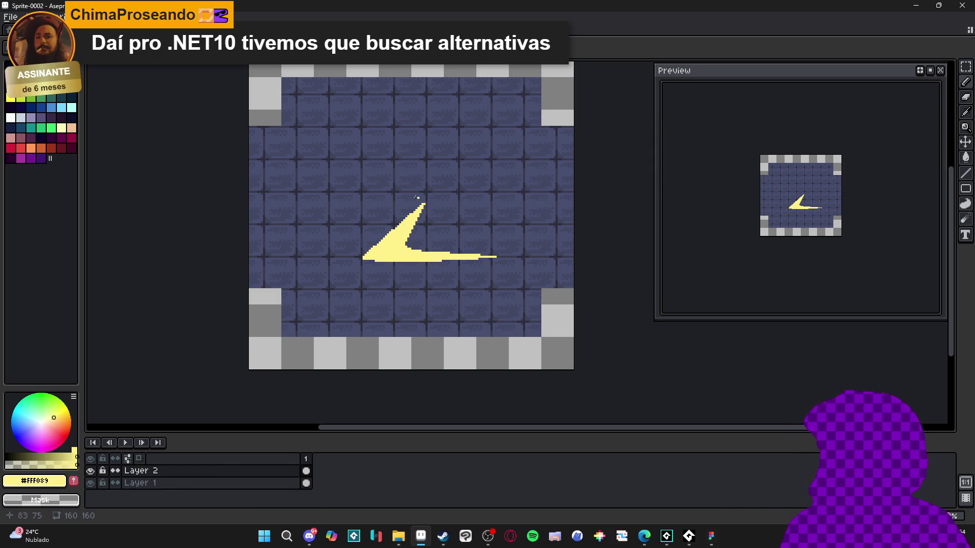
Step: Create a new 83x61 sprite, Sprite-0003, and clear the pasted shape from it
key("alt+f")
key("n")
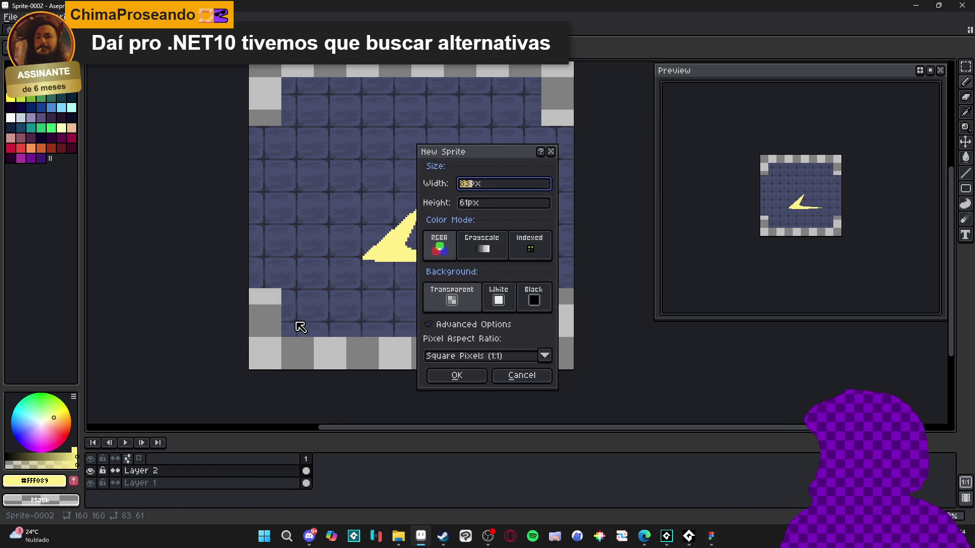
key("Return")
key("ctrl+v")
scroll(450, 241, "up", 3)
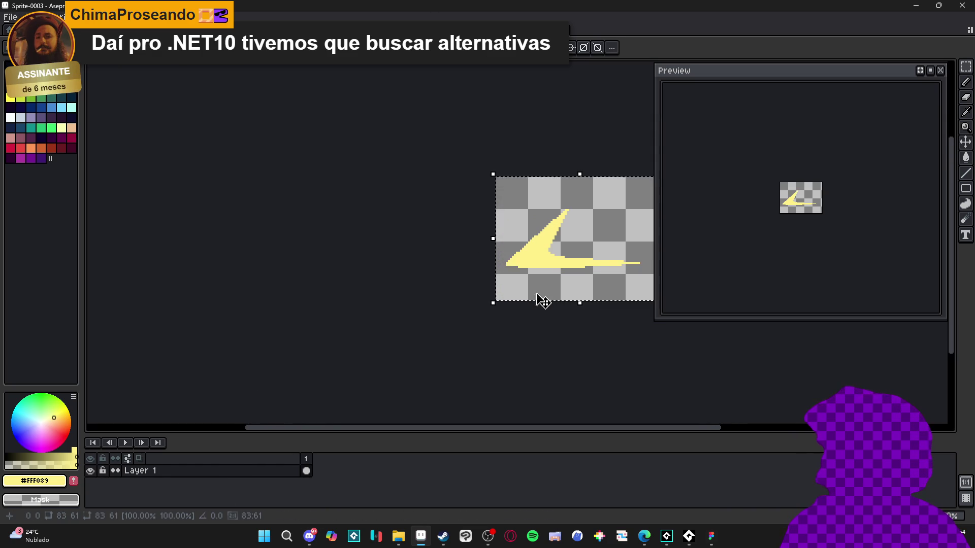
left_click_drag(558, 330, 352, 352)
key("Escape")
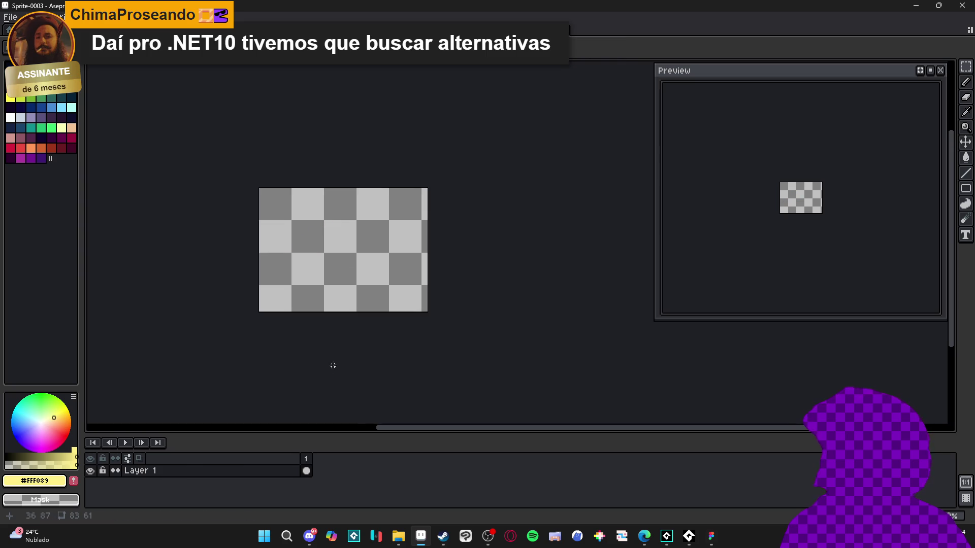
Step: Set Sprite-0003's tiled mode to tile in the X axis only
key("alt+v")
mouse_move(283, 106)
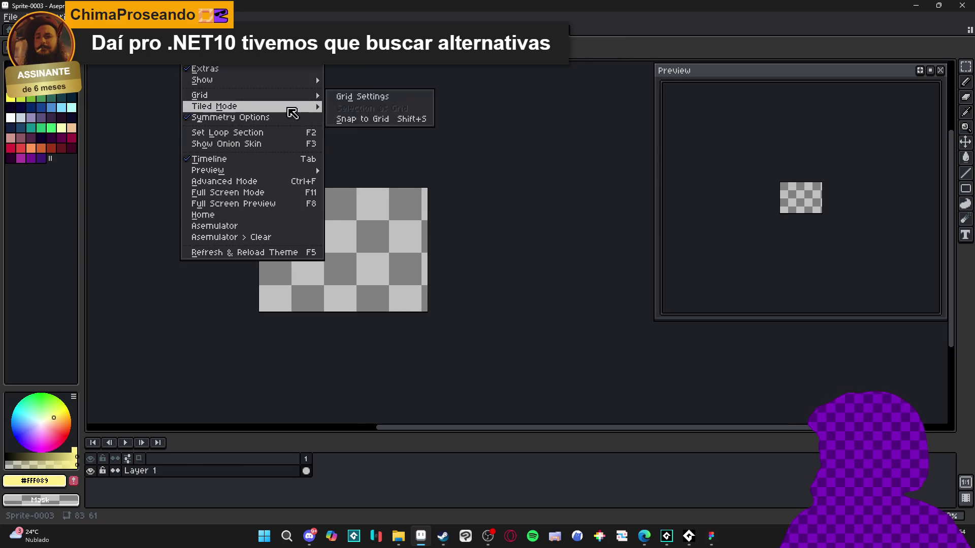
left_click(396, 118)
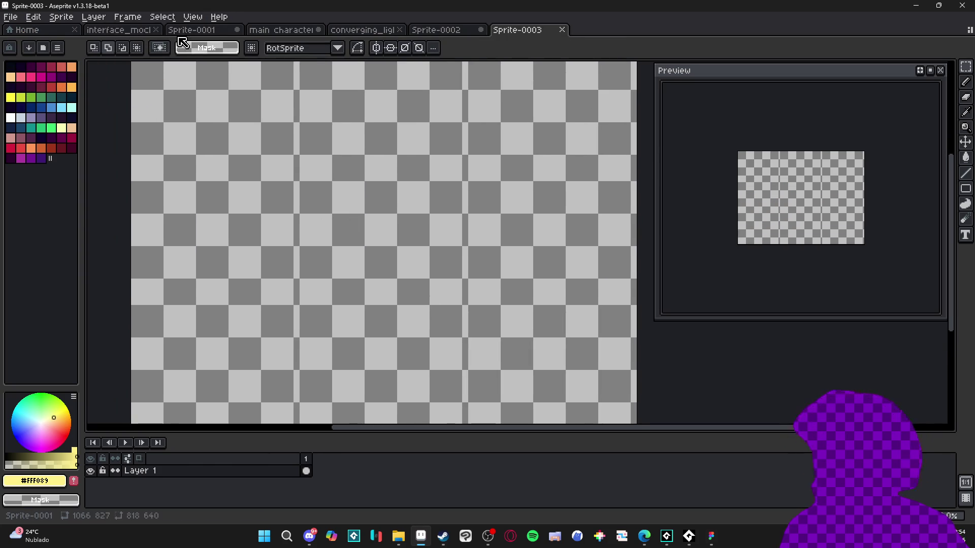
left_click(198, 19)
mouse_move(298, 108)
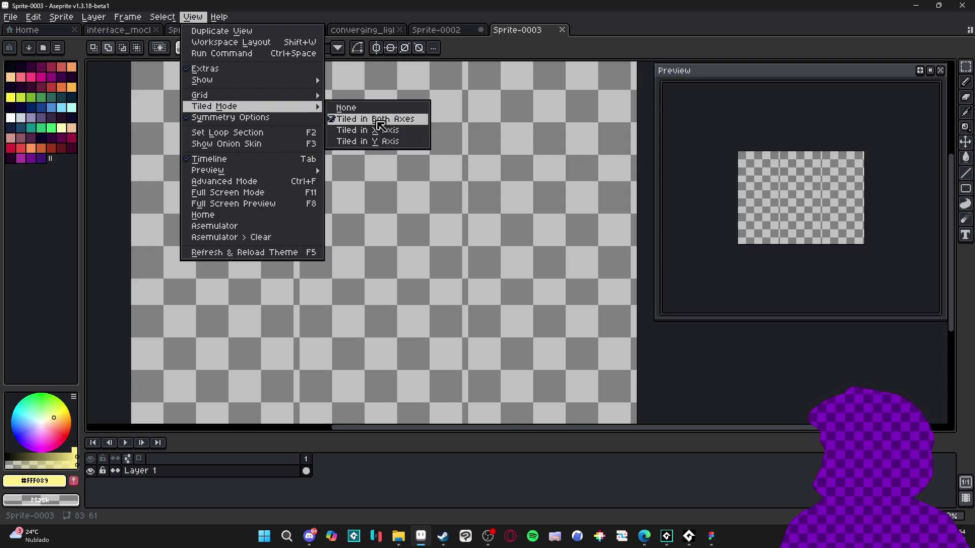
left_click(402, 131)
Step: Draw a seamless pale yellow wave across the tile with the pencil and eraser
key("b")
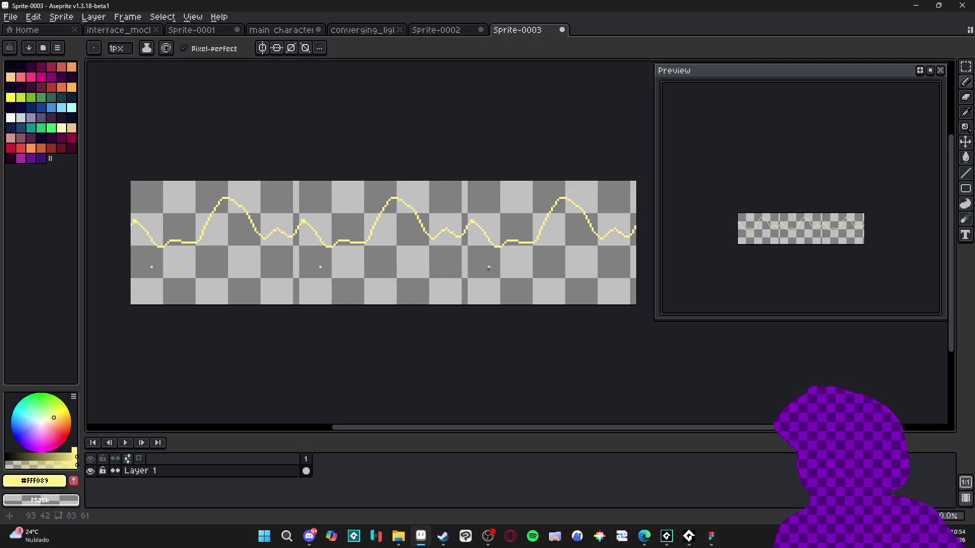
key("ctrl+z")
key("ctrl+z")
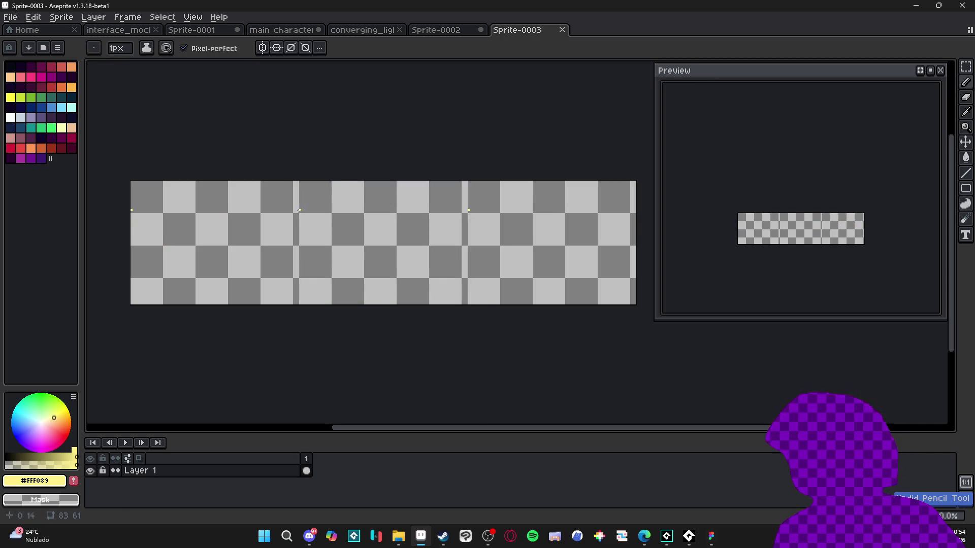
left_click(290, 211)
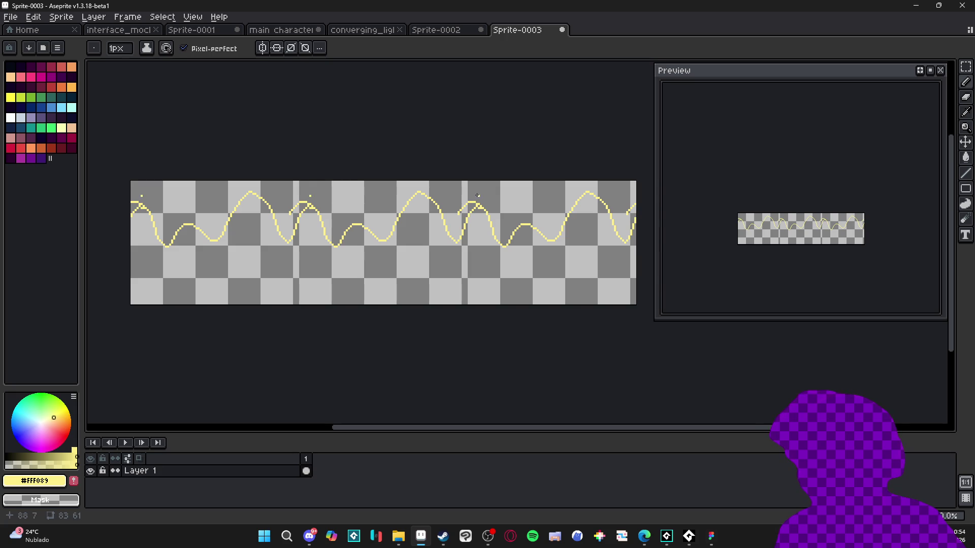
key("e")
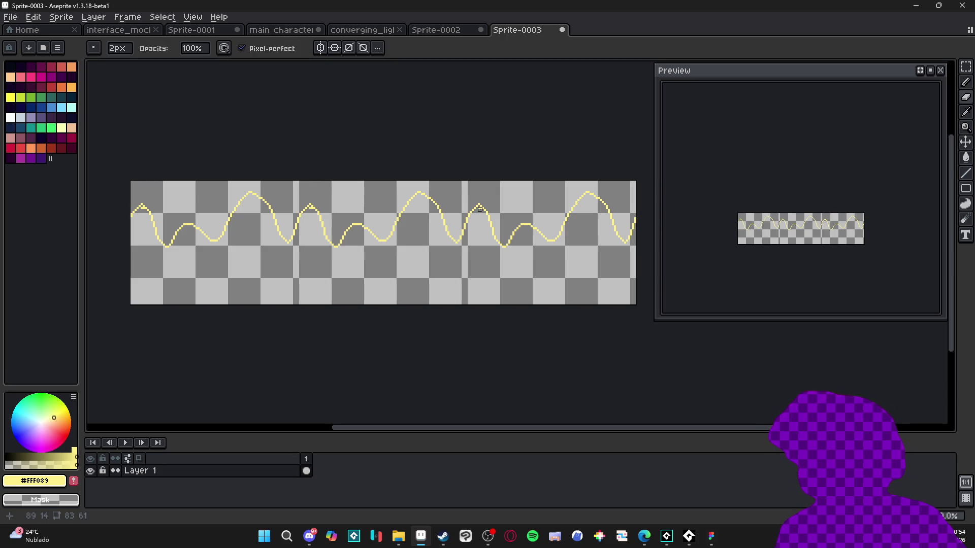
key("b")
key("e")
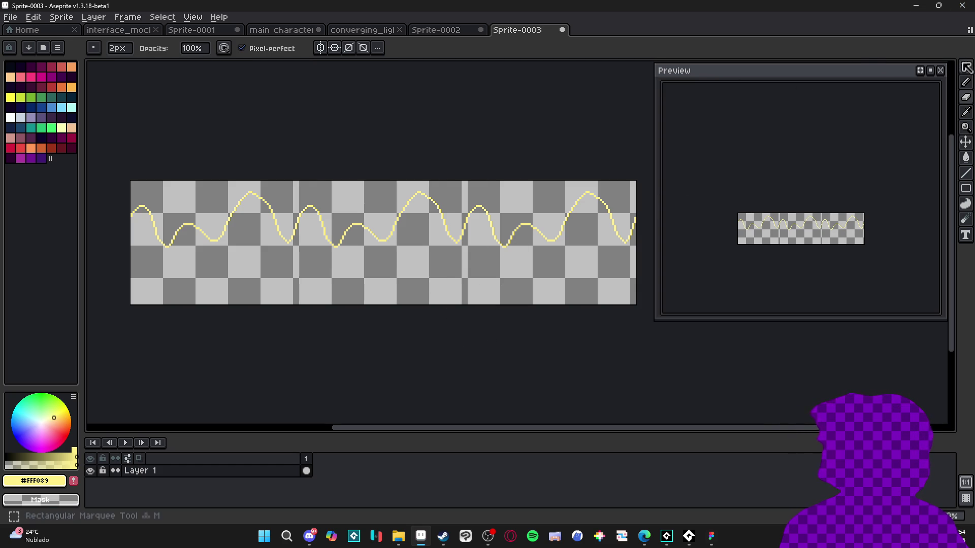
left_click(964, 67)
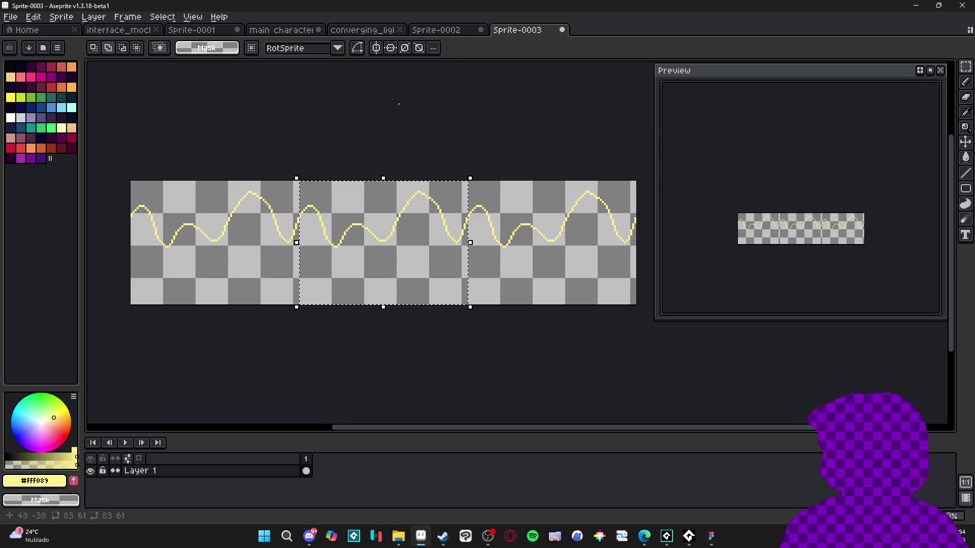
Step: In Sprite-0002, add a new layer above Layer 2 and paste the wave onto it
left_click(423, 30)
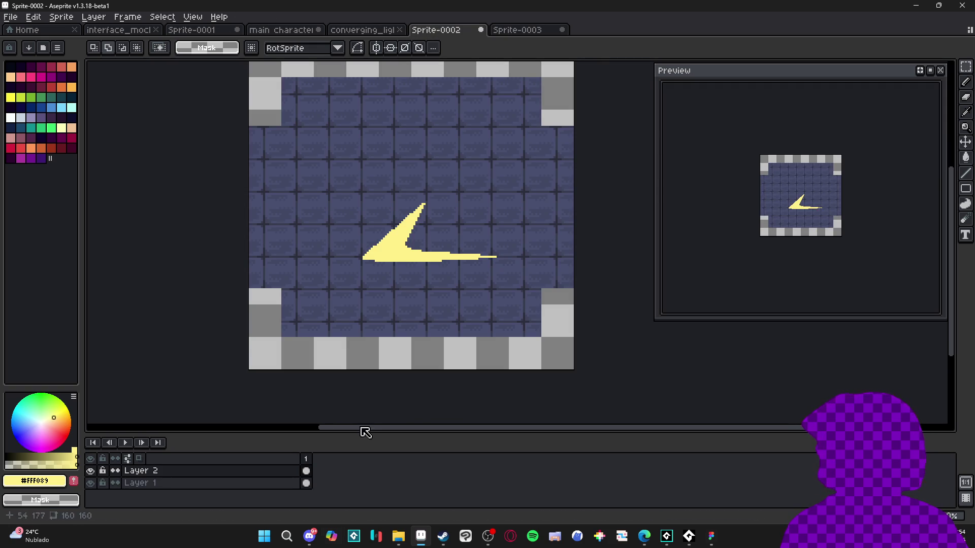
left_click(287, 471)
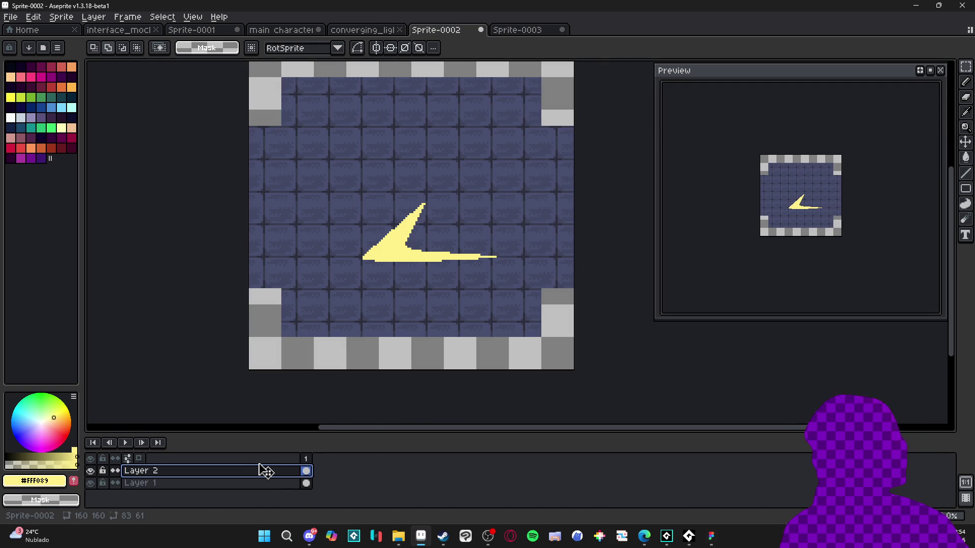
key("shift+n")
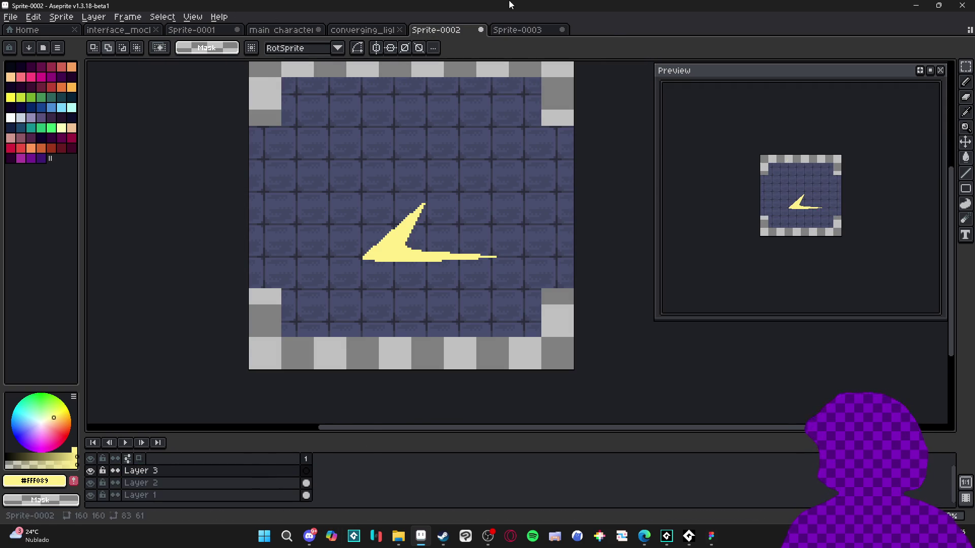
key("ctrl+v")
left_click_drag(395, 119, 528, 229)
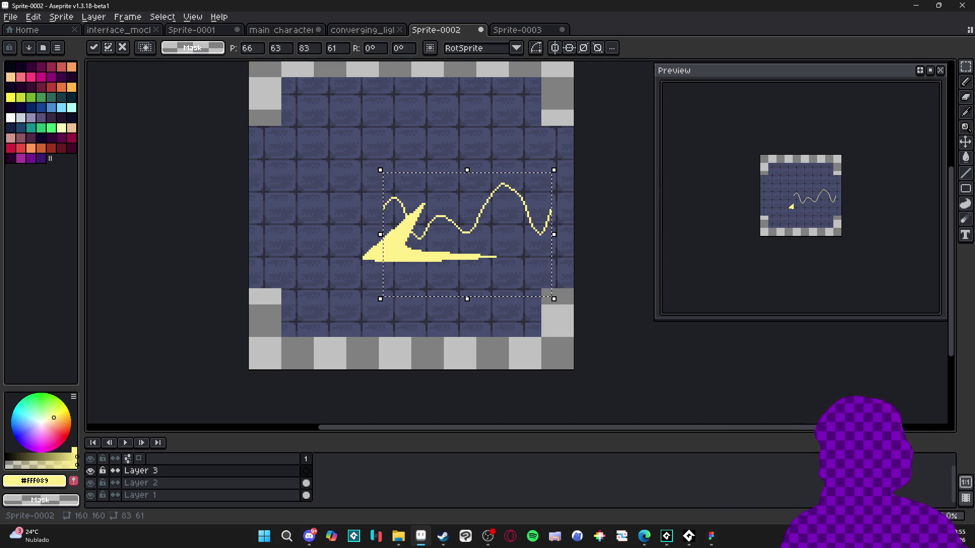
Step: Cut and re-paste the wave, shifting it about 25 px left, and drop it in place
key("alt+Tab")
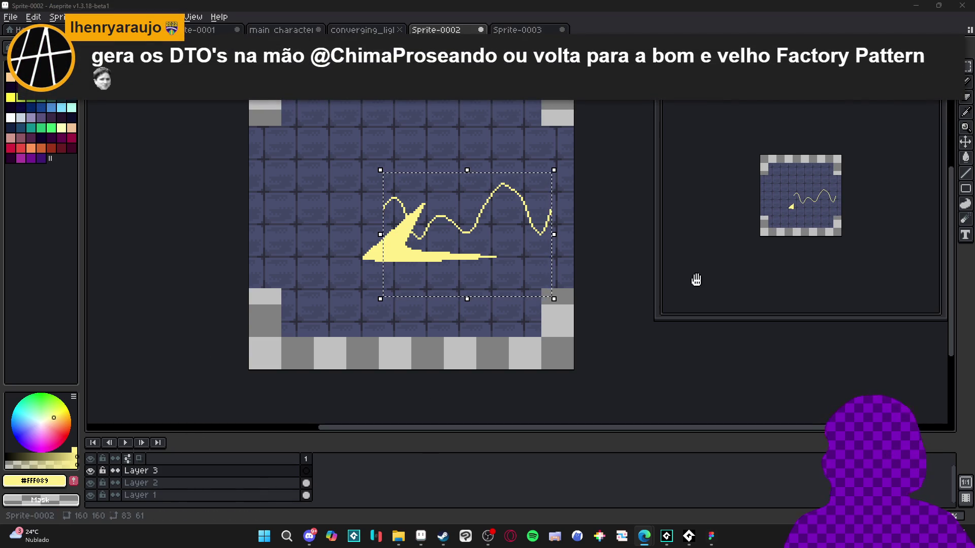
mouse_move(477, 217)
left_mouse_down()
mouse_move(446, 178)
mouse_move(464, 170)
mouse_move(370, 152)
mouse_move(463, 172)
mouse_move(516, 159)
mouse_move(507, 171)
mouse_move(343, 142)
left_mouse_up()
key("ctrl+x")
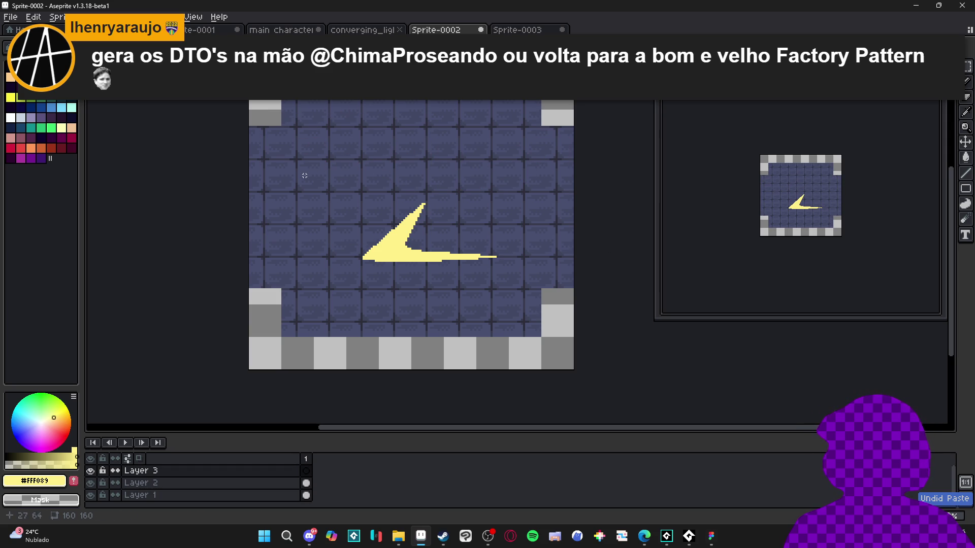
key("ctrl+v")
mouse_move(348, 175)
left_mouse_down()
mouse_move(320, 163)
mouse_move(475, 168)
left_mouse_up()
key("ctrl+d")
Step: Paste a second wave copy so it spans the full canvas width, then deselect
key("ctrl+v")
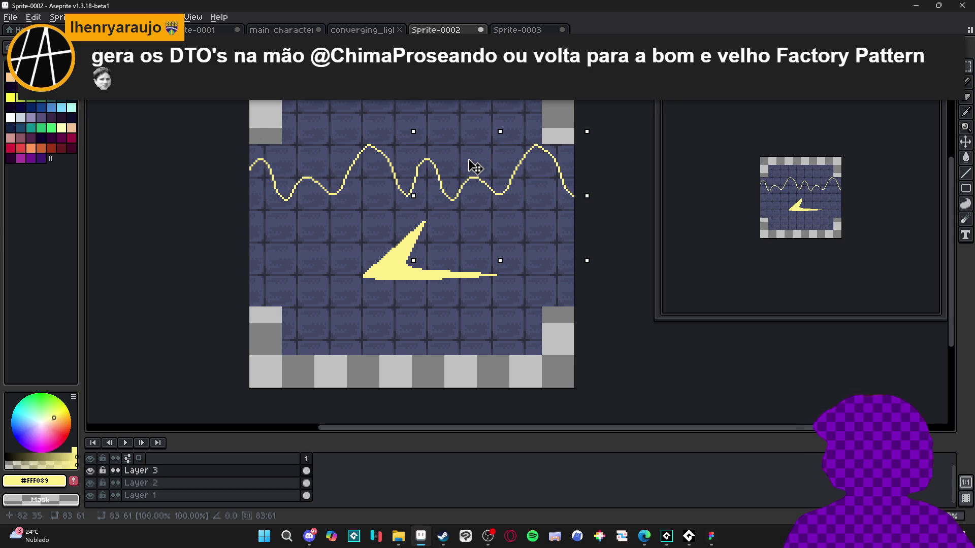
key("ctrl+d")
left_click_drag(231, 113, 578, 218)
key("ctrl+d")
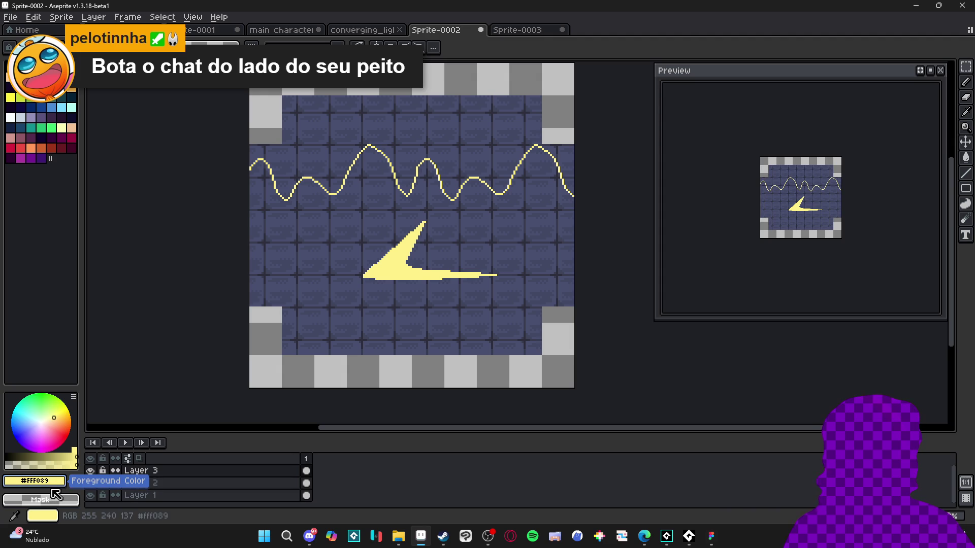
Step: Set the wave layer's (Layer 3) opacity to 26%
double_click(175, 472)
left_click_drag(792, 271, 803, 266)
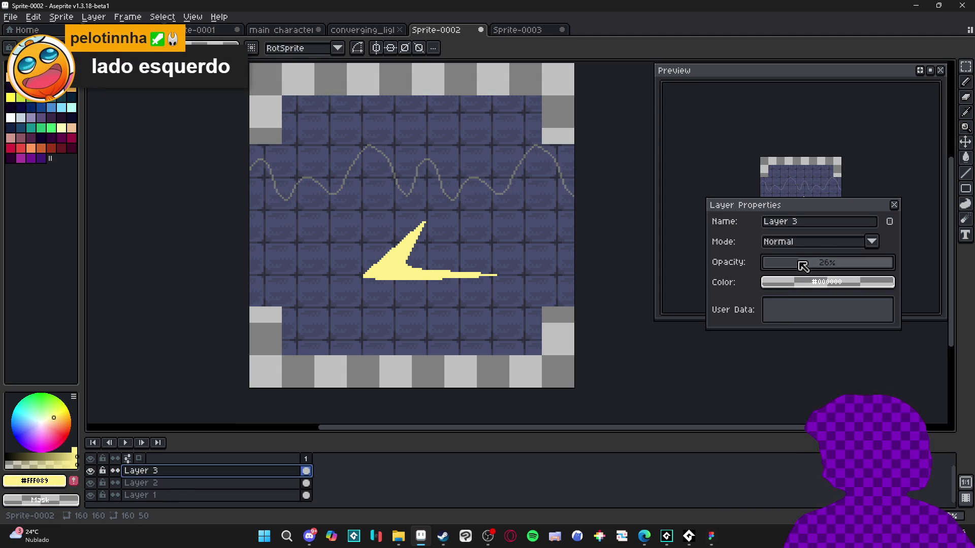
left_click(894, 205)
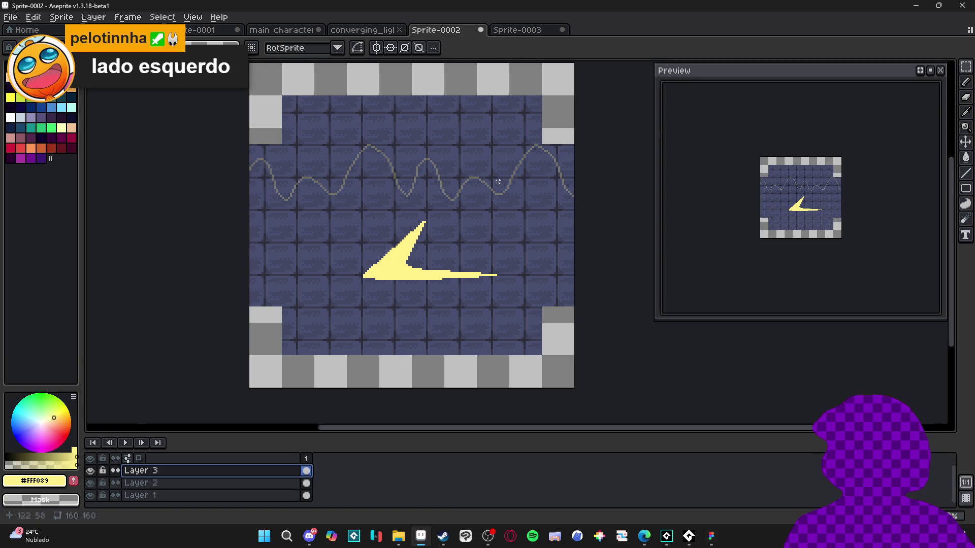
Step: Nudge the wave left and try rotating it -45°, then undo the rotation
mouse_move(476, 186)
left_mouse_down()
mouse_move(477, 205)
mouse_move(518, 165)
mouse_move(446, 178)
mouse_move(498, 189)
mouse_move(428, 191)
left_mouse_up()
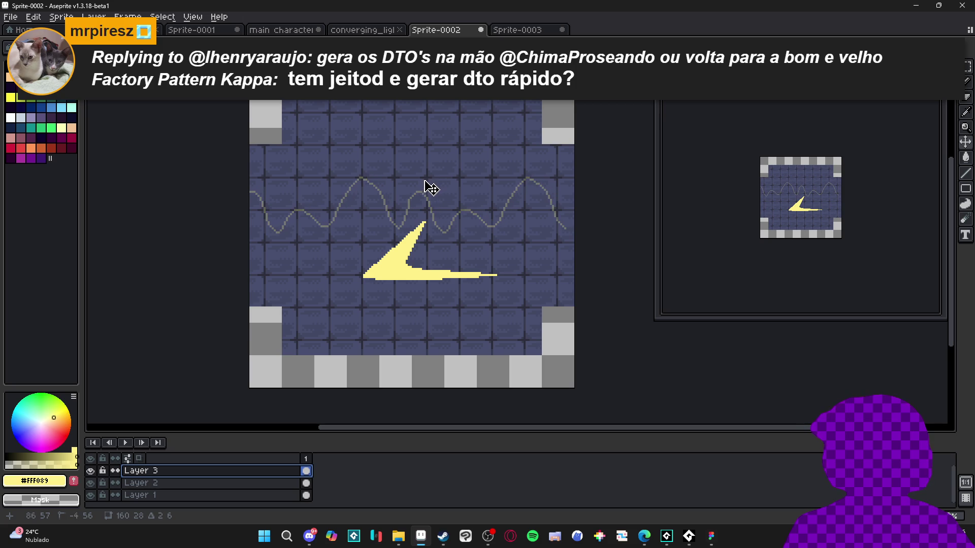
mouse_move(578, 174)
left_mouse_down()
mouse_move(572, 320)
mouse_move(533, 304)
mouse_move(492, 263)
mouse_move(511, 235)
mouse_move(503, 265)
left_mouse_up()
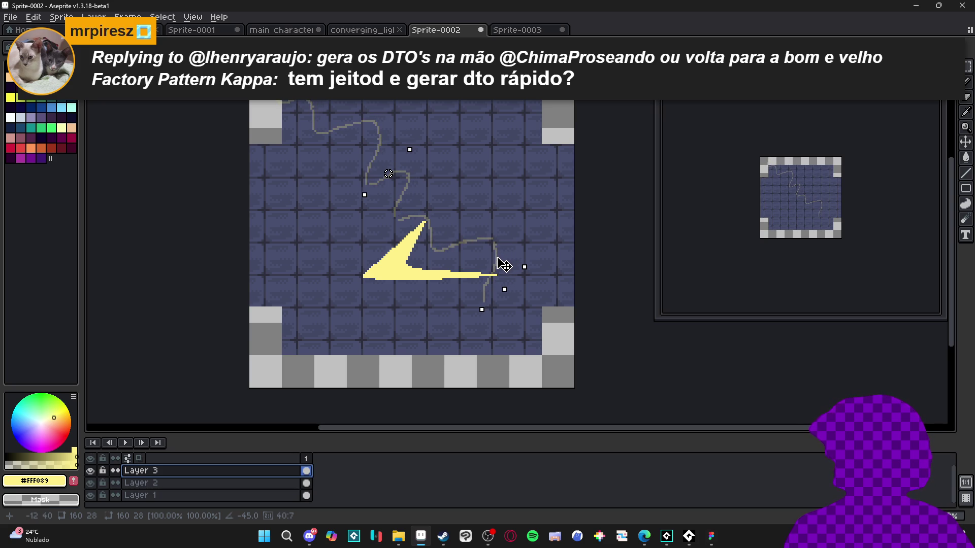
left_click_drag(504, 264, 501, 267)
key("ctrl+z")
Step: Replace Sprite-0003's wave with a sharp zigzag, select it all, and return to Sprite-0002
key("ctrl+Tab")
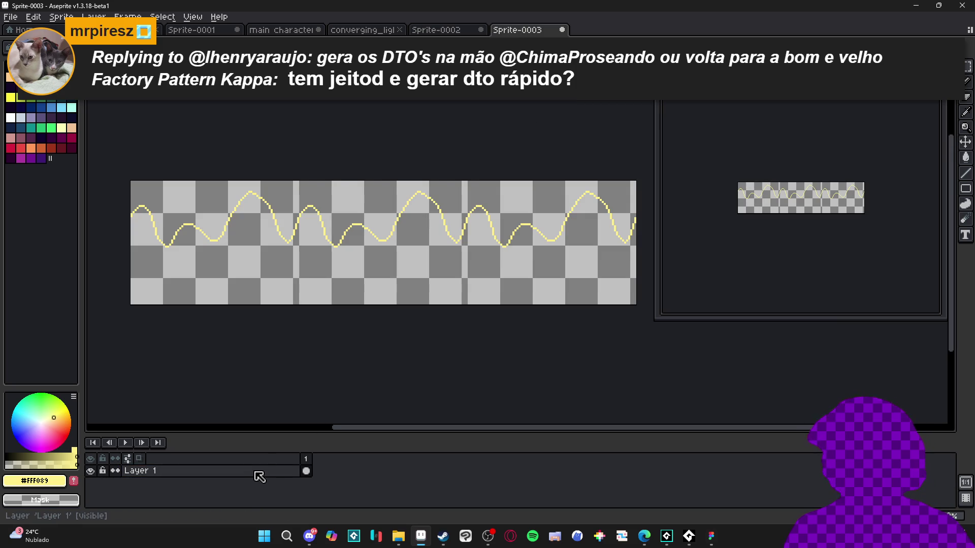
key("ctrl+z")
mouse_move(296, 251)
left_mouse_down()
mouse_move(323, 195)
mouse_move(350, 251)
mouse_move(364, 224)
mouse_move(384, 252)
mouse_move(424, 198)
mouse_move(442, 250)
left_mouse_up()
key("ctrl+z")
key("ctrl+z")
key("ctrl+z")
left_click_drag(383, 252, 401, 209)
mouse_move(401, 209)
left_mouse_down()
mouse_move(424, 271)
mouse_move(443, 232)
mouse_move(462, 259)
left_mouse_up()
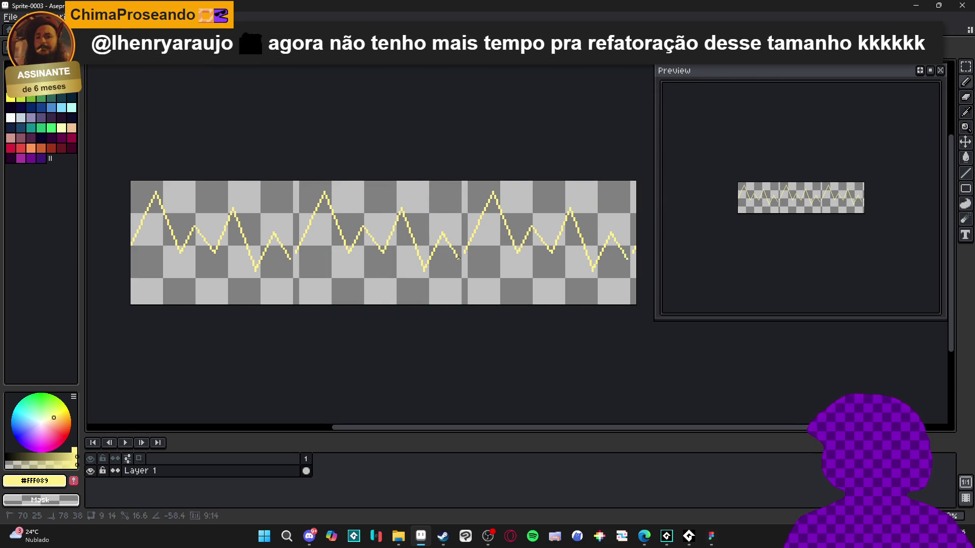
key("ctrl+a")
key("ctrl+Tab")
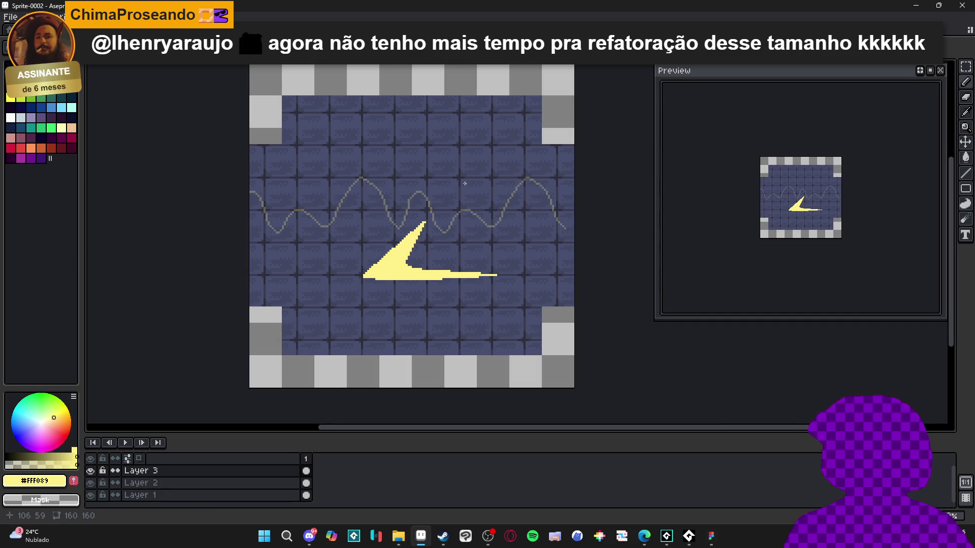
Step: Paste the zigzag into Sprite-0002, rotate it -45°, then undo the rotation and moves
key("ctrl+v")
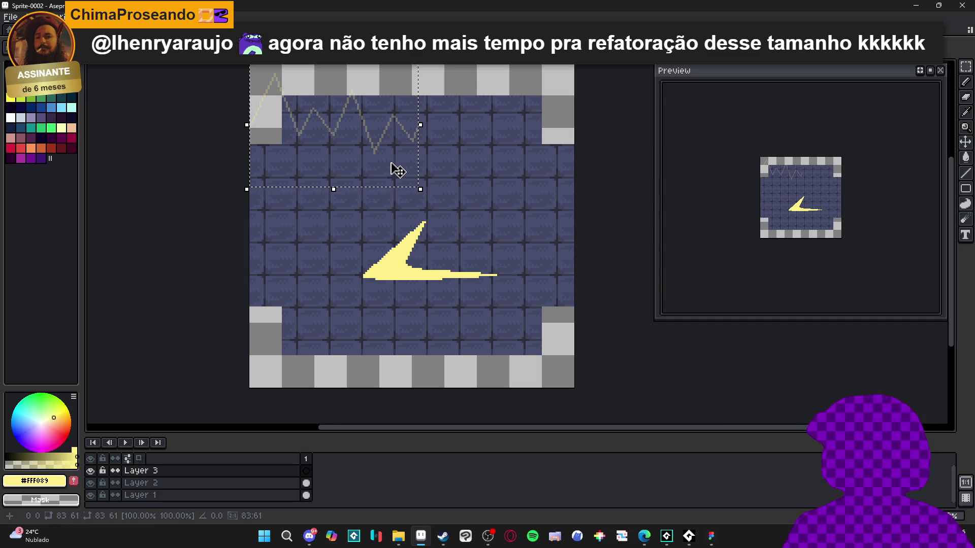
left_click_drag(320, 135, 486, 143)
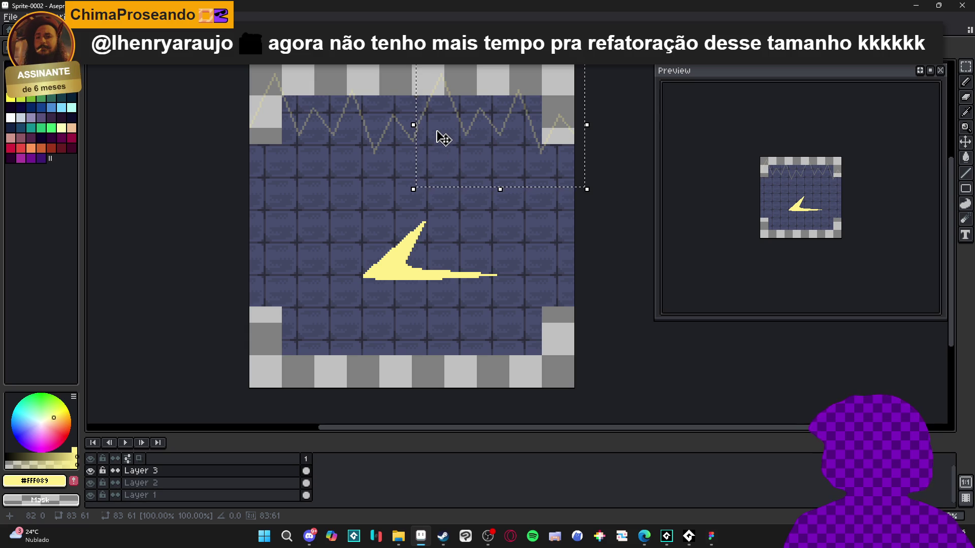
key("ctrl+d")
left_click_drag(457, 120, 475, 226)
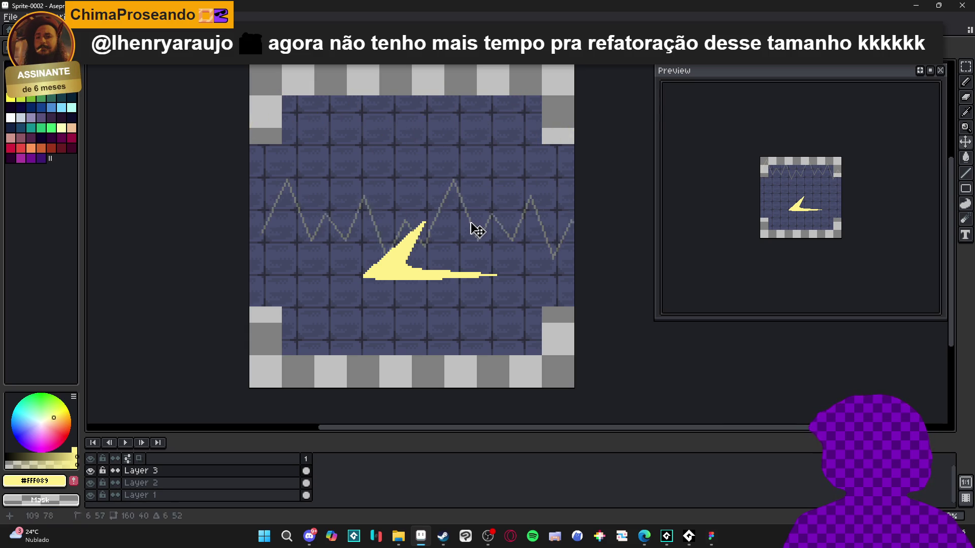
mouse_move(595, 166)
left_mouse_down()
mouse_move(602, 180)
mouse_move(583, 315)
left_mouse_up()
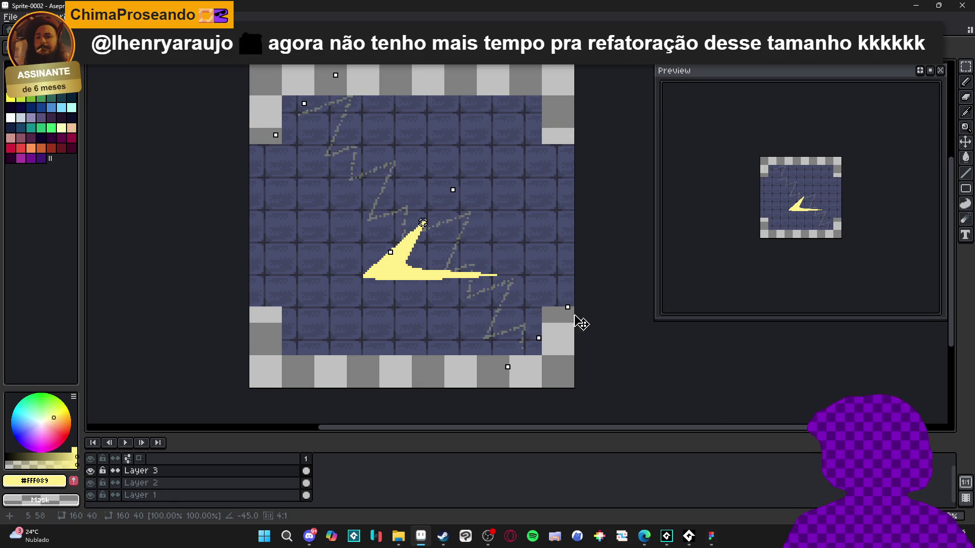
mouse_move(520, 307)
left_mouse_down()
mouse_move(504, 290)
mouse_move(522, 304)
mouse_move(594, 259)
mouse_move(587, 239)
mouse_move(598, 264)
mouse_move(589, 257)
left_mouse_up()
left_click_drag(541, 289, 546, 289)
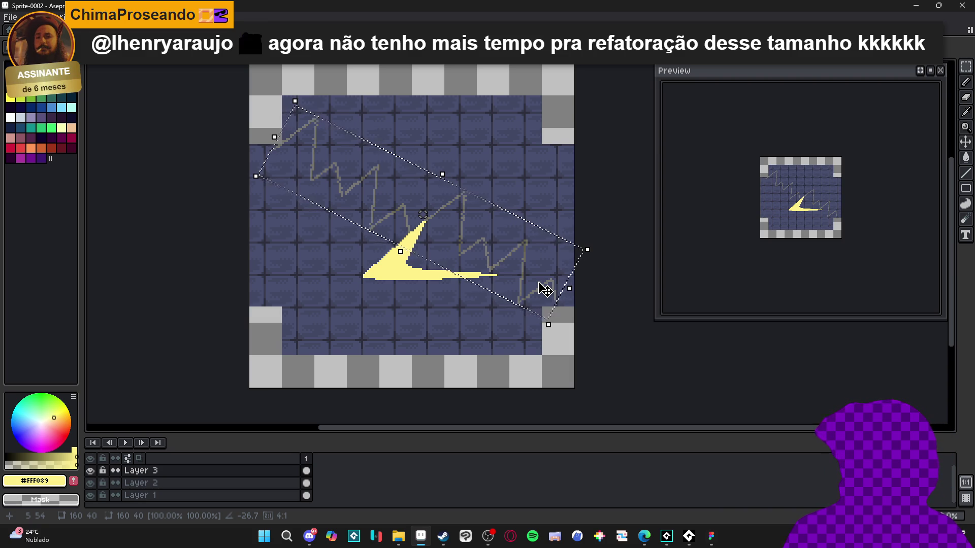
key("ctrl+z")
key("ctrl+z")
key("ctrl+z")
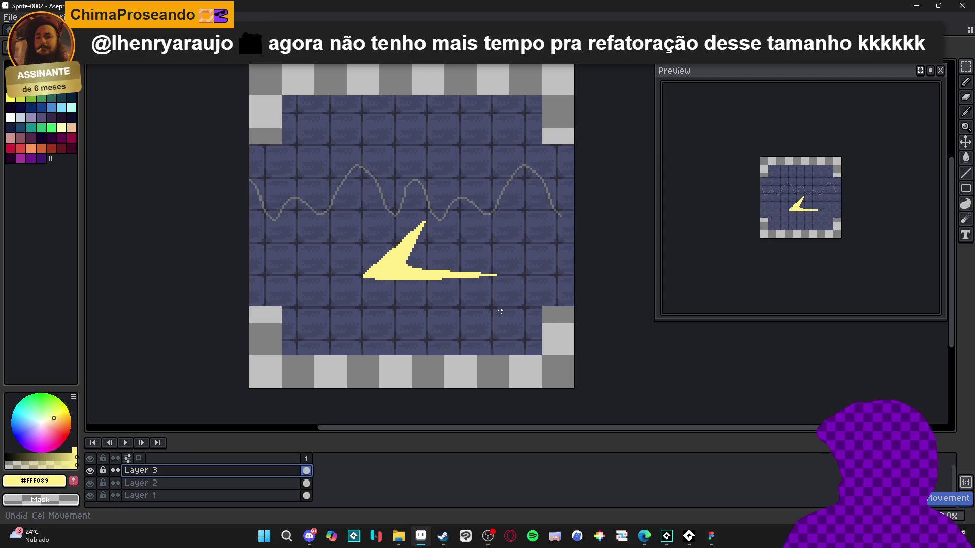
Step: Rotate the wavy guide line about -45° down through the slash, then add frame 2
key("ctrl+z")
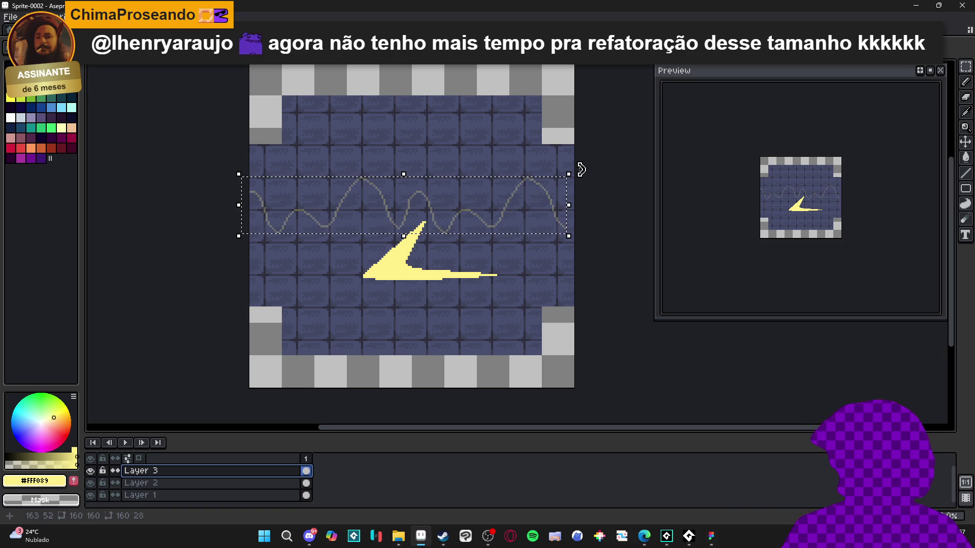
mouse_move(583, 184)
left_mouse_down()
mouse_move(557, 378)
mouse_move(589, 332)
left_mouse_up()
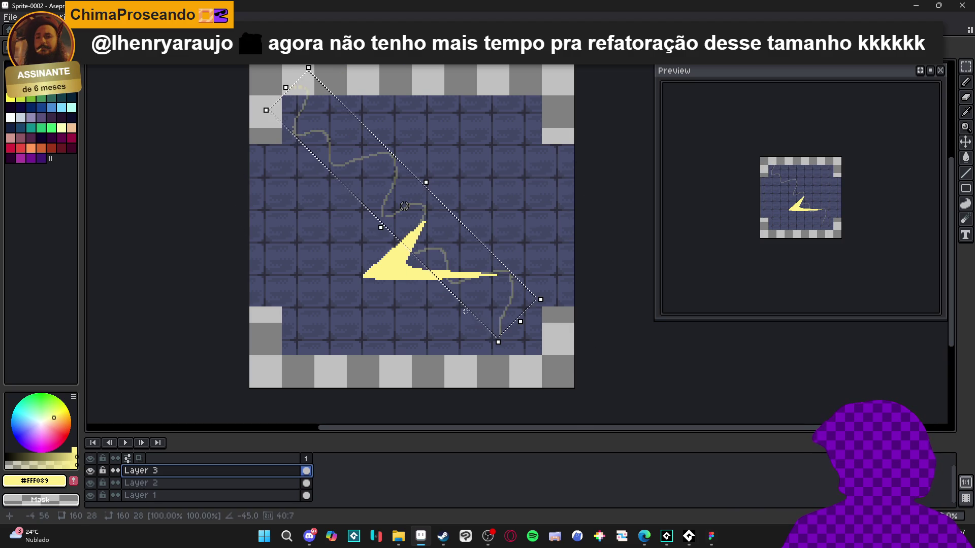
key("ctrl+z")
key("ctrl+z")
mouse_move(520, 293)
left_mouse_down()
mouse_move(546, 305)
mouse_move(549, 319)
mouse_move(566, 319)
left_mouse_up()
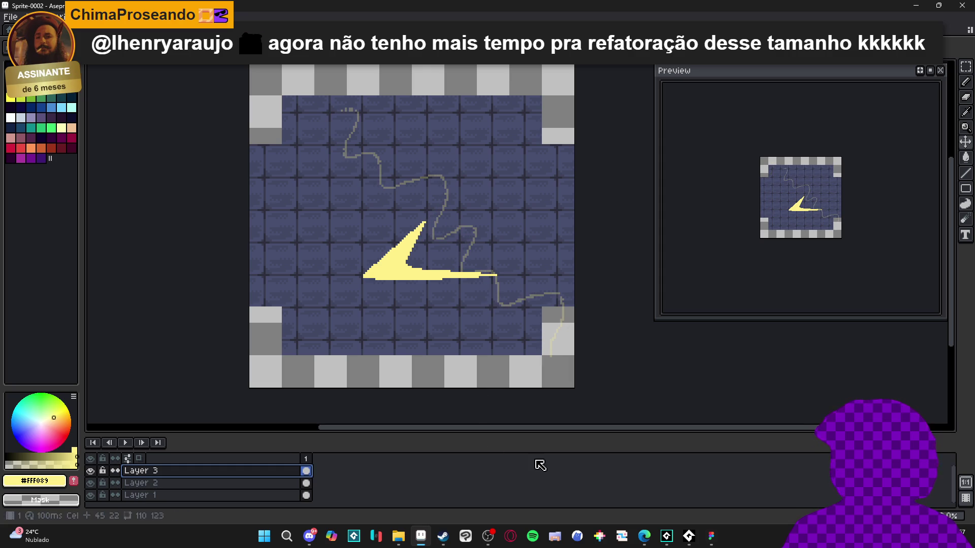
left_click_drag(475, 235, 467, 239)
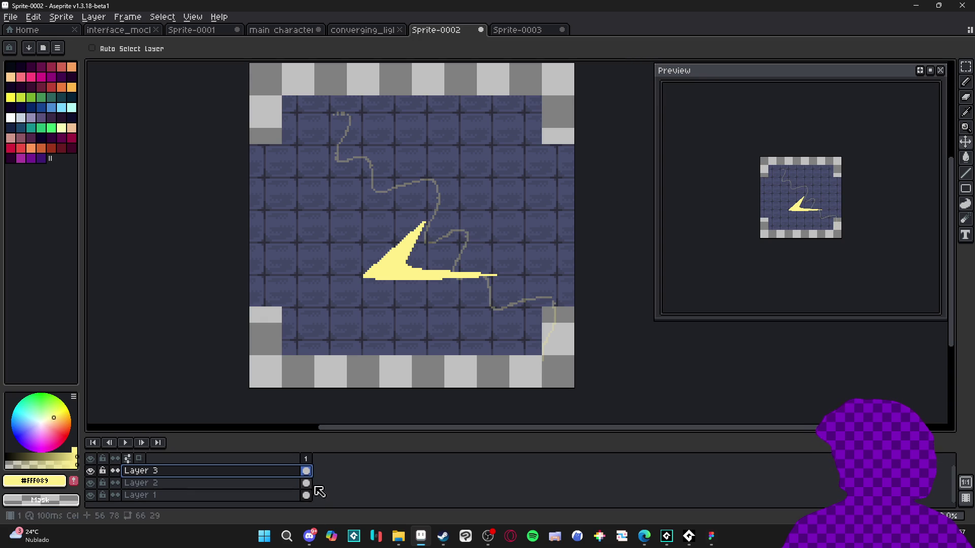
key("alt+n")
left_click_drag(462, 237, 451, 223)
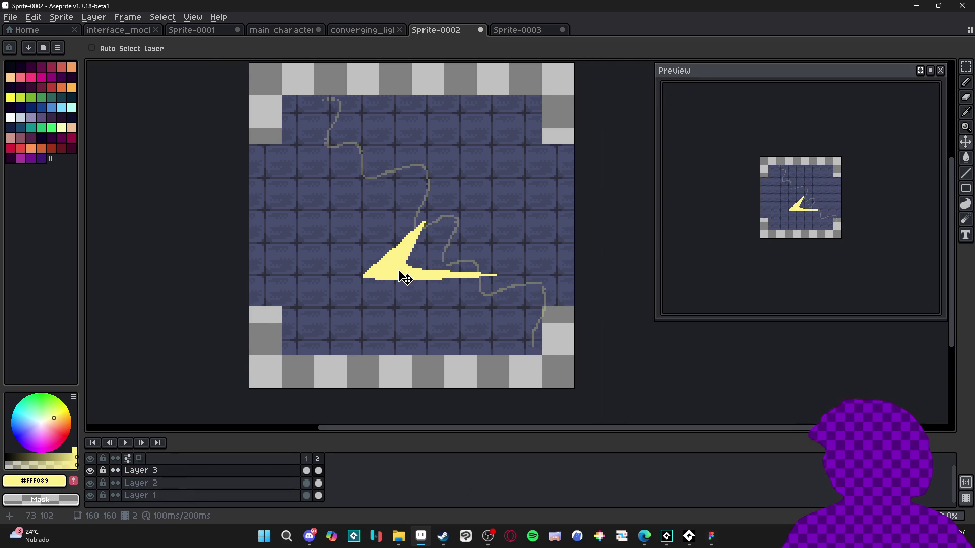
Step: On Layer 2, erase the slash's right tail and top tip and redraw the lower arm
scroll(399, 275, "up", 1)
key("Down")
key("b")
key("e")
left_click_drag(523, 277, 498, 275)
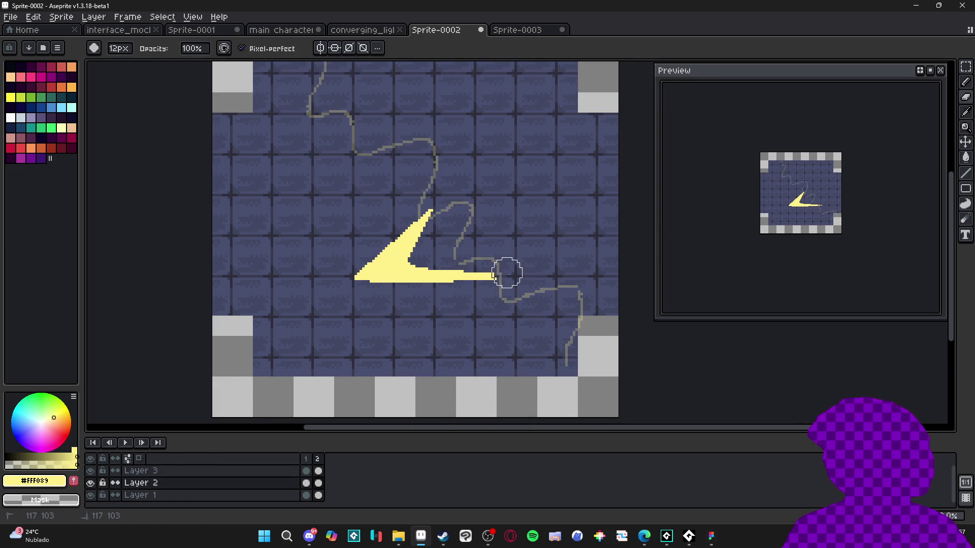
key("b")
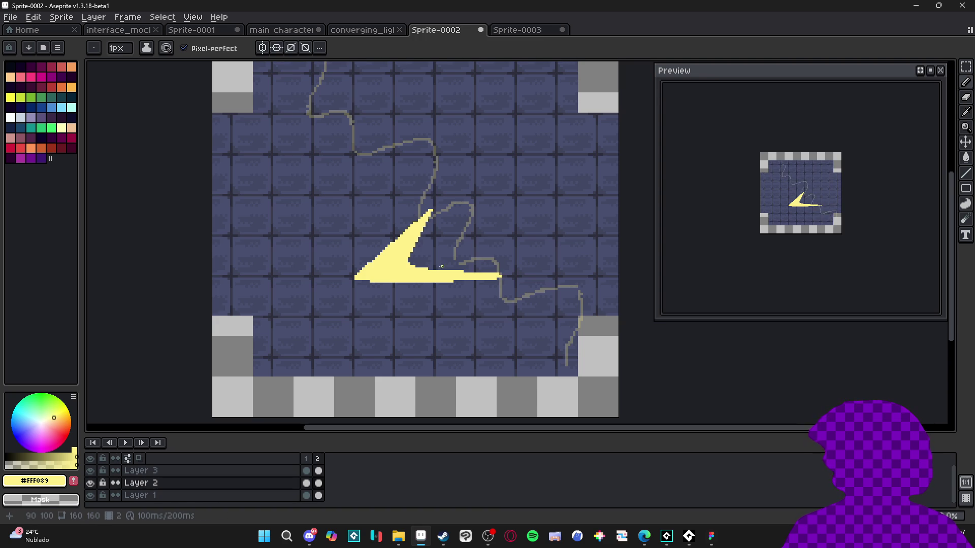
left_click_drag(425, 266, 456, 265)
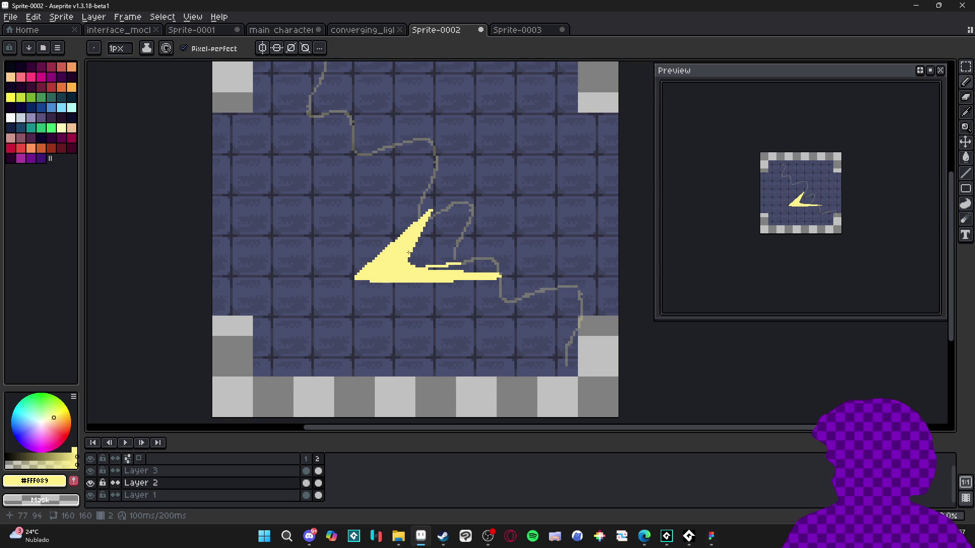
key("e")
left_click_drag(431, 211, 422, 223)
key("b")
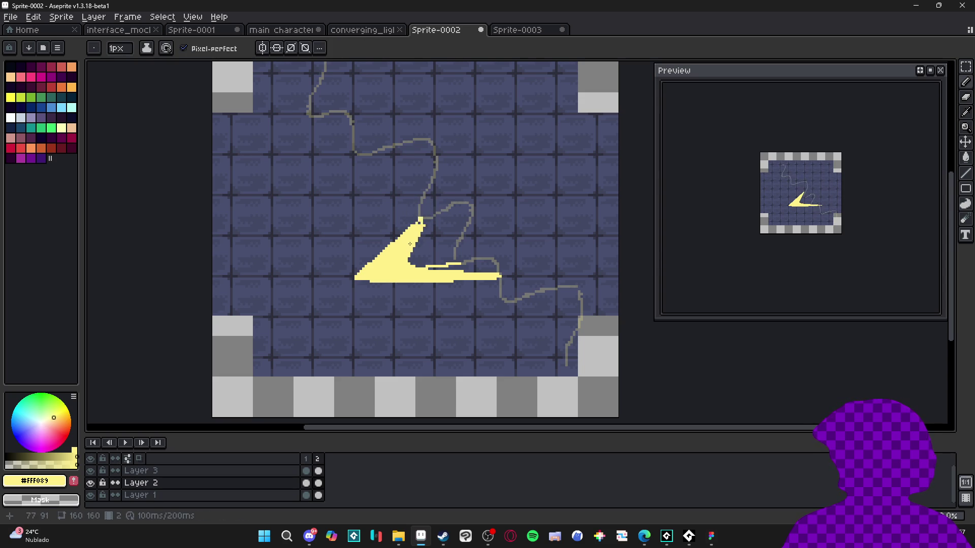
Step: Add a second upper spike with an up-right line and yellow fill, and extend the slash left
key("e")
key("b")
mouse_move(405, 266)
left_mouse_down()
mouse_move(457, 208)
mouse_move(465, 213)
mouse_move(424, 231)
mouse_move(454, 215)
left_mouse_up()
key("g")
key("b")
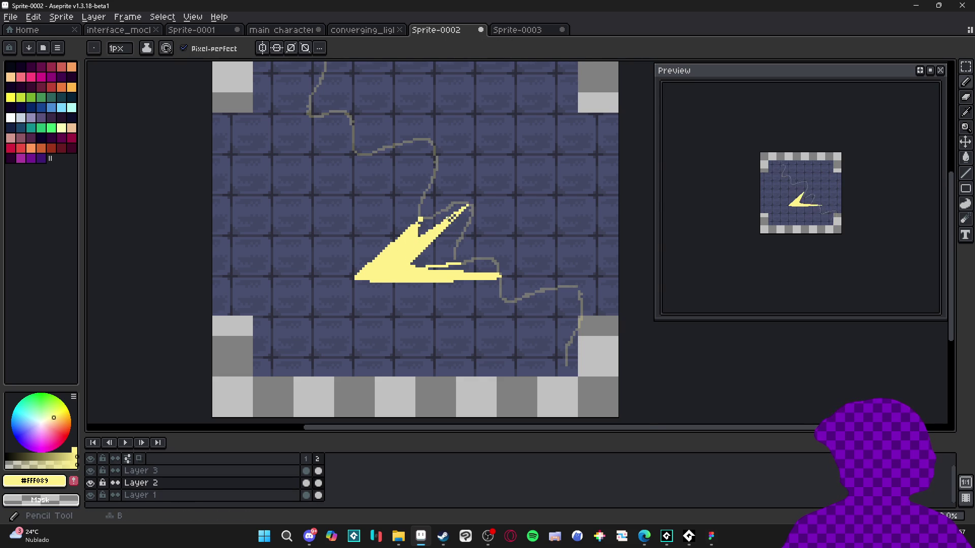
scroll(457, 218, "up", 1)
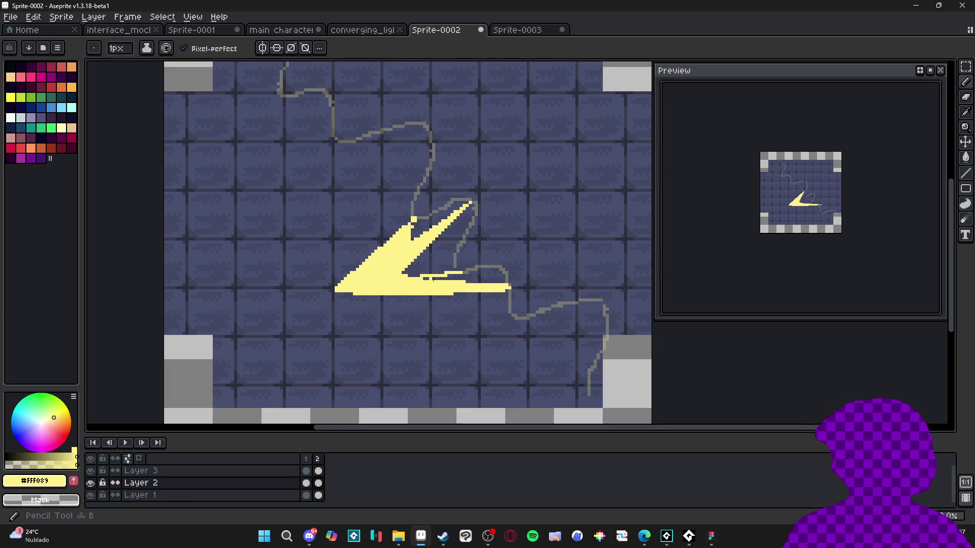
left_click_drag(455, 272, 409, 274)
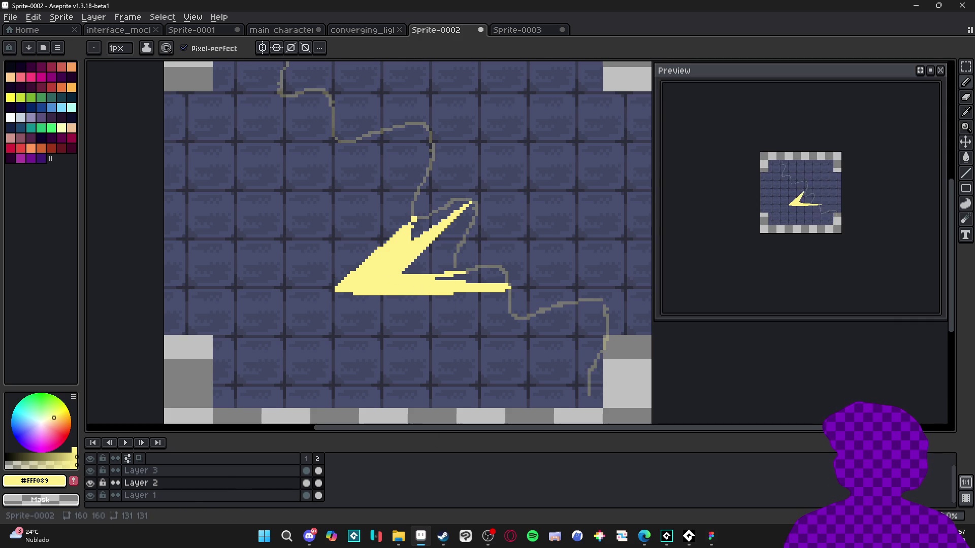
Step: Add frame 3 and move the guide line up and to the left
key("alt+n")
key("v")
left_click_drag(508, 276, 492, 261)
key("ctrl+z")
left_click_drag(522, 322, 500, 296)
key("Down")
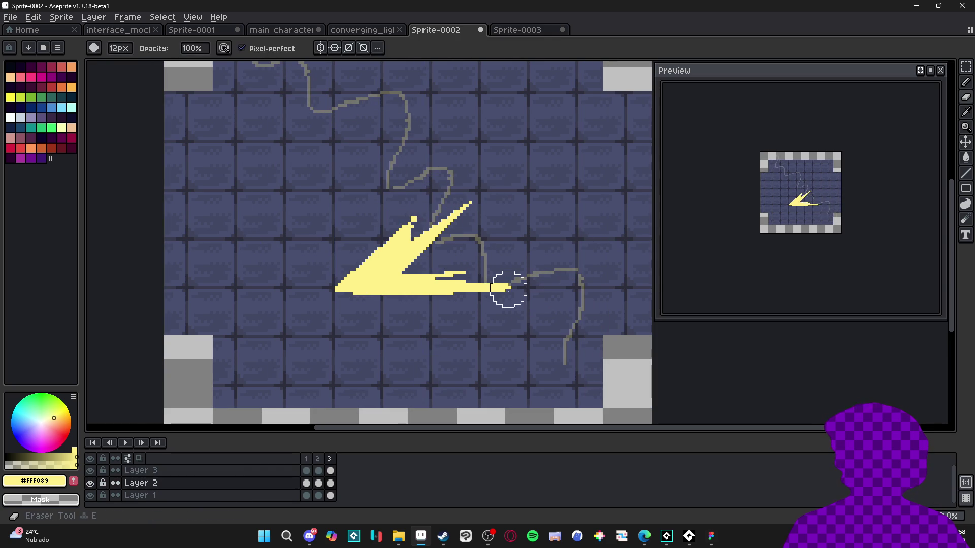
Step: Extend the slash's right tip, trim its bottom band, and fill the gaps with yellow
key("b")
left_click(481, 287, "shift")
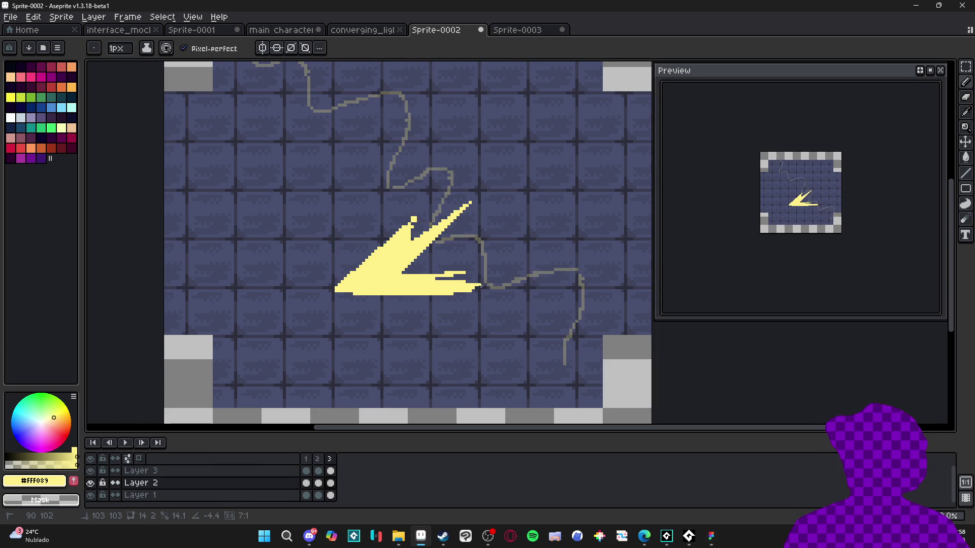
left_click_drag(467, 294, 339, 291)
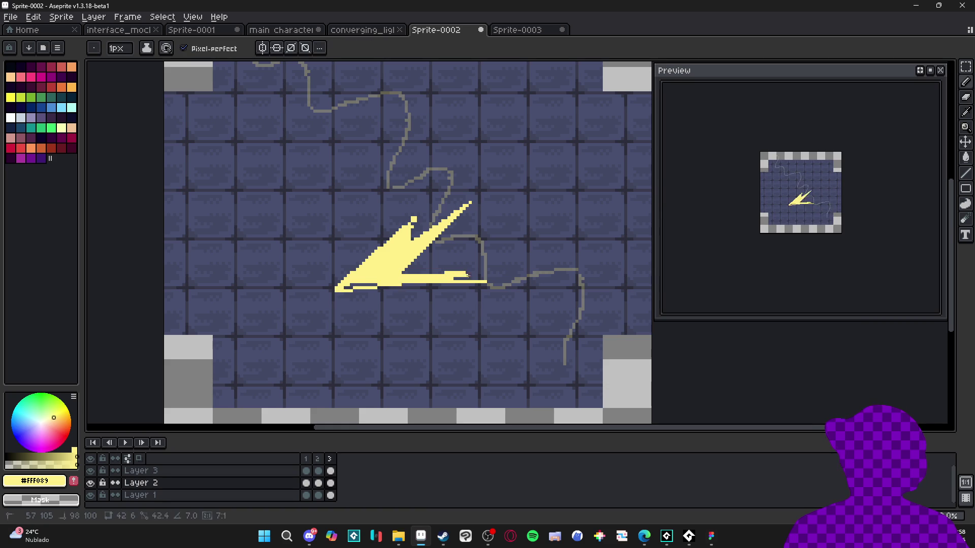
left_click(482, 283, "shift")
key("g")
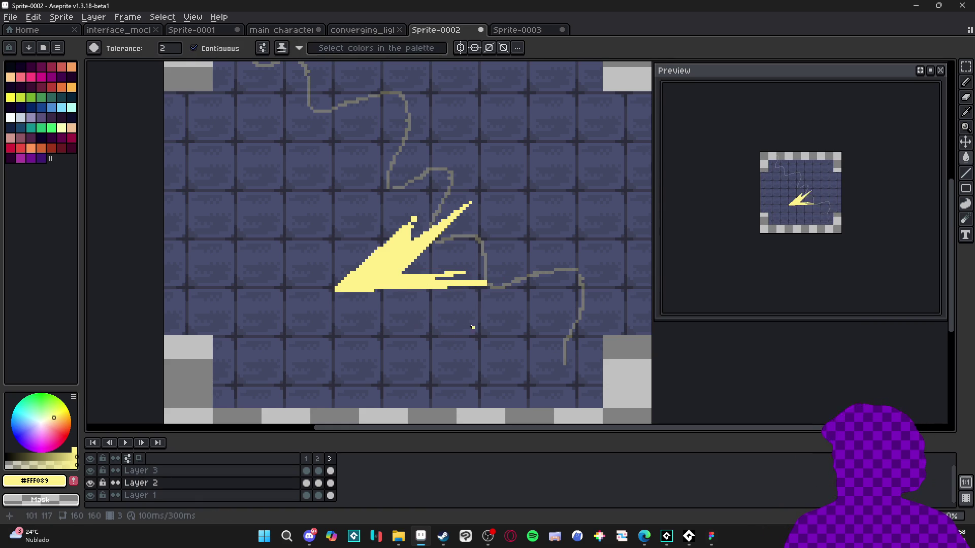
key("b")
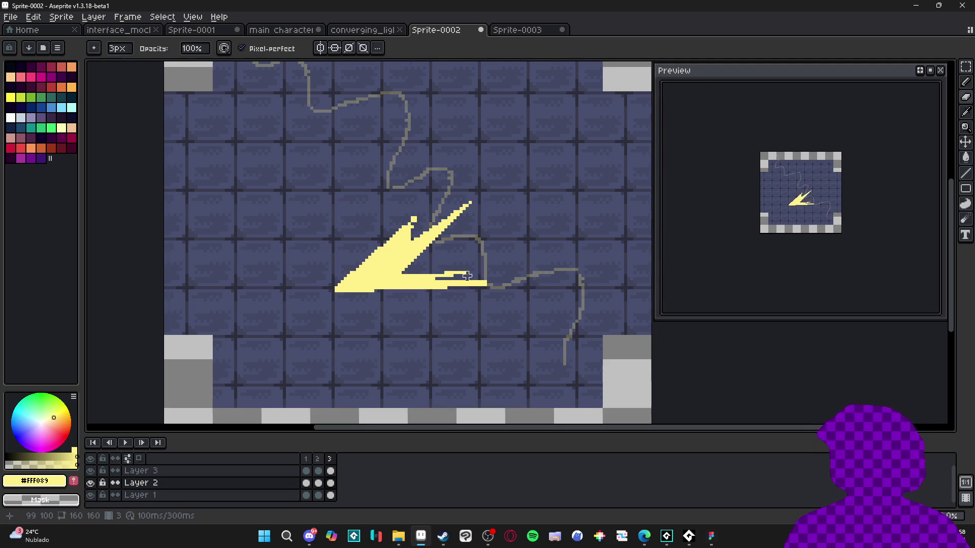
left_click(394, 276, "shift")
key("e")
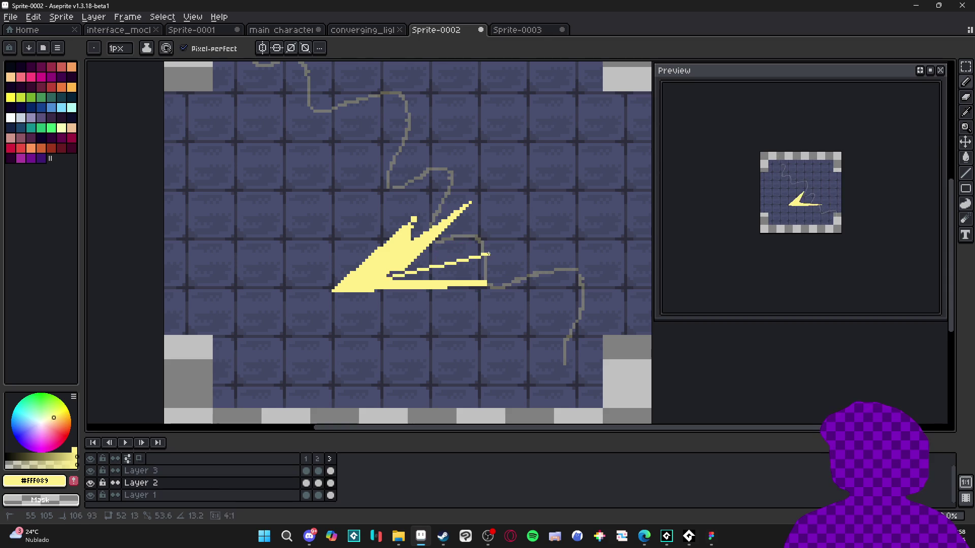
key("g")
left_click(404, 269)
key("b")
Step: Replace the upper-right spike with a new prong, then add frame 4 with the guide shifted up-left
key("e")
left_click_drag(476, 198, 397, 262)
key("b")
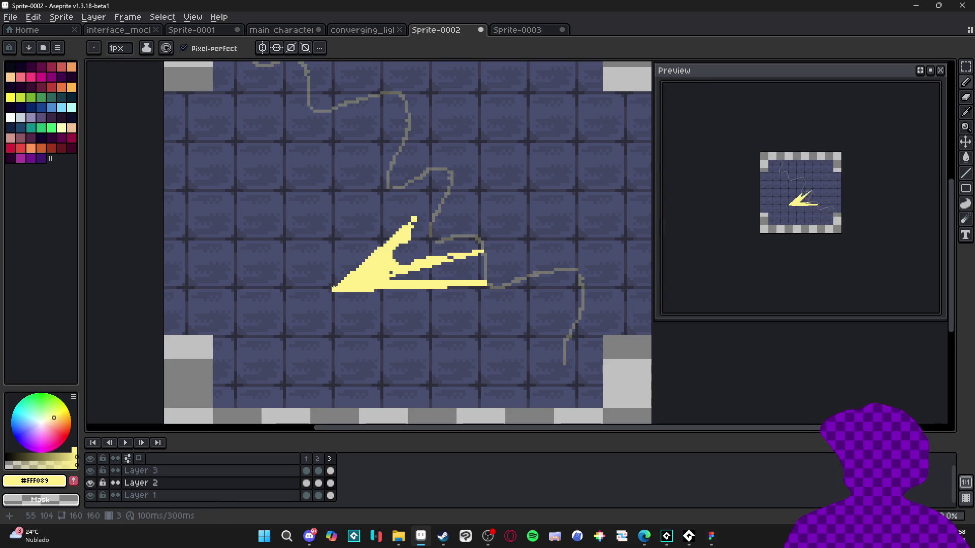
left_click_drag(333, 289, 442, 188)
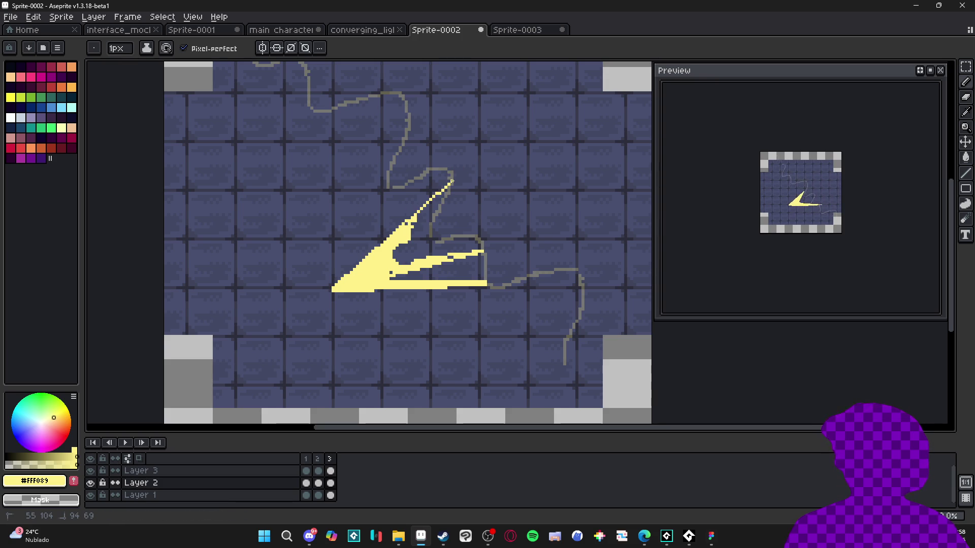
left_click_drag(361, 282, 361, 289)
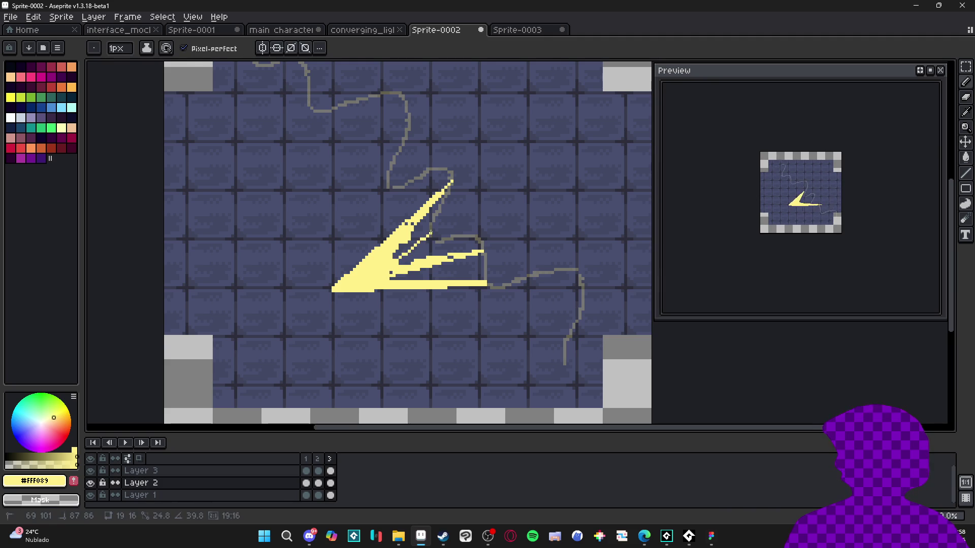
key("g")
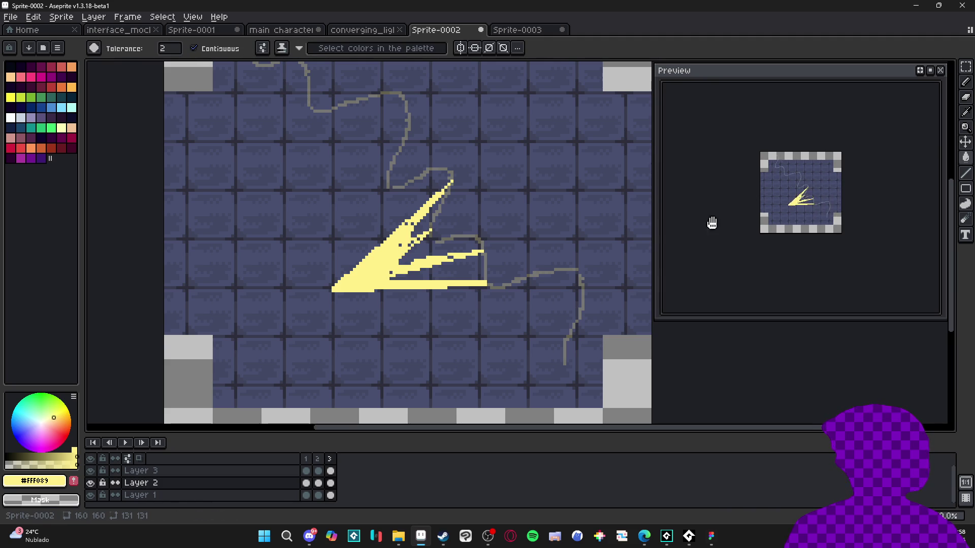
scroll(811, 215, "up", 3)
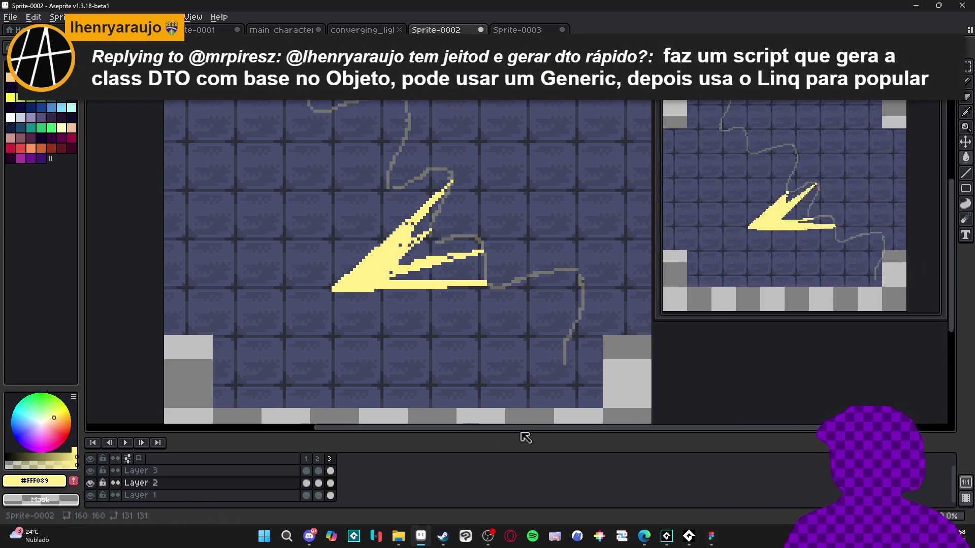
key("alt+n")
mouse_move(504, 292)
left_mouse_down()
mouse_move(463, 239)
mouse_move(464, 252)
left_mouse_up()
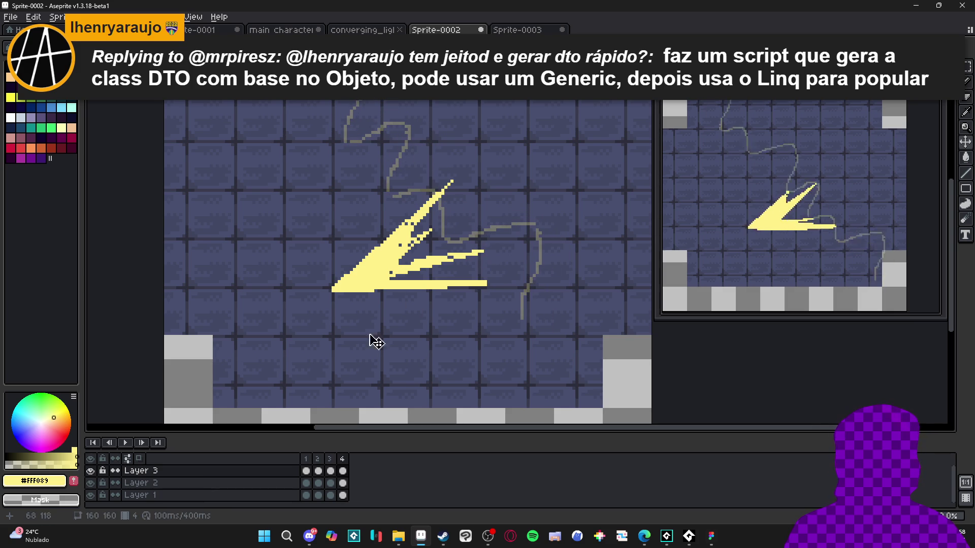
Step: Reposition the guide line up-left against the slash while the tiled background is hidden
left_click(90, 495)
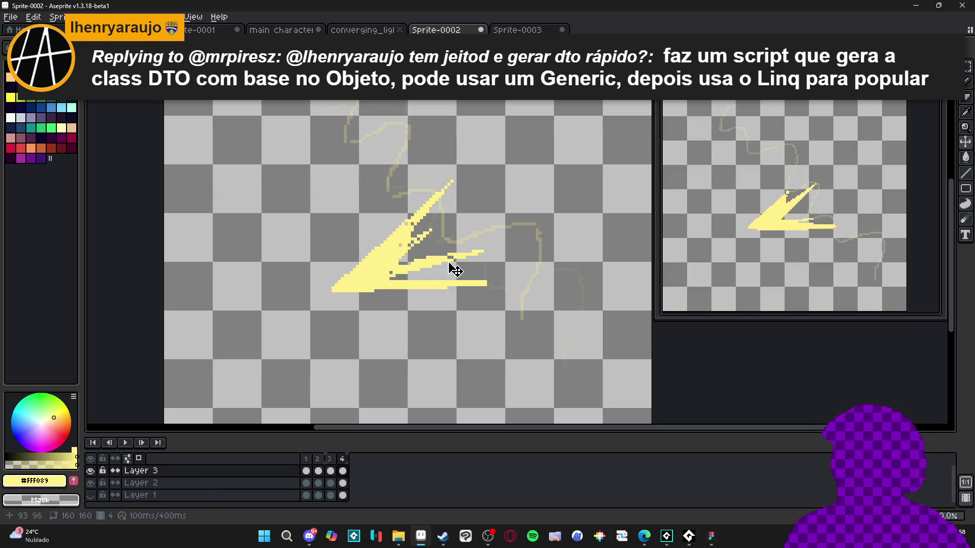
mouse_move(521, 264)
left_mouse_down()
mouse_move(528, 279)
mouse_move(522, 274)
left_mouse_up()
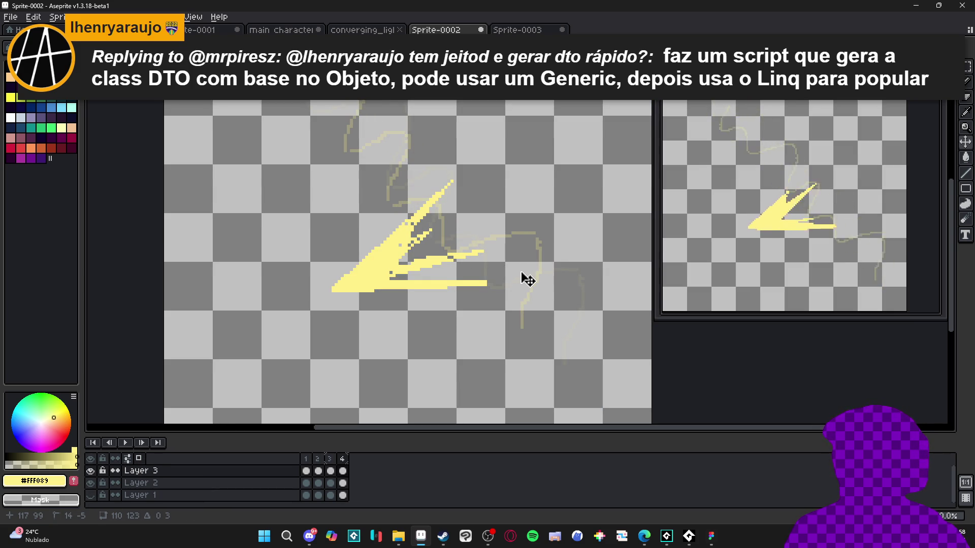
left_click_drag(526, 271, 517, 260)
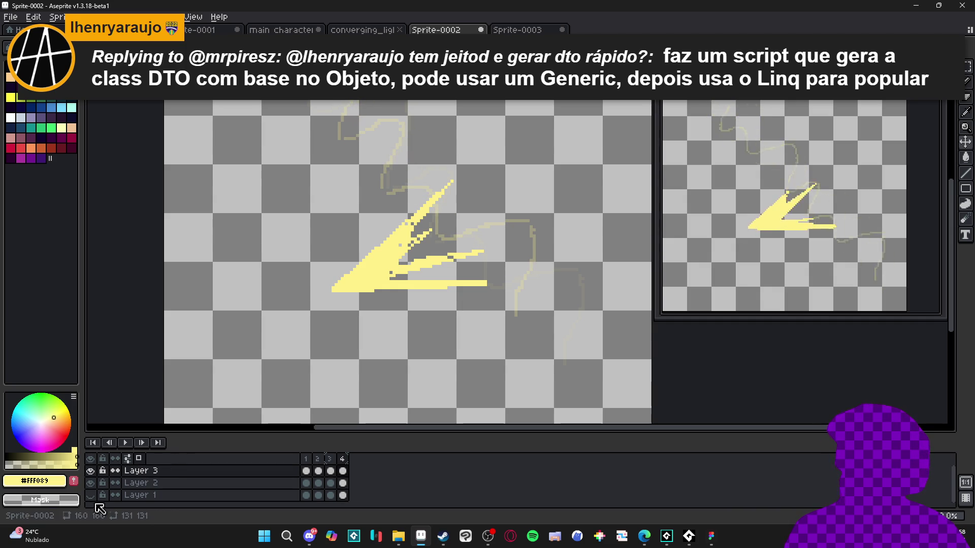
left_click(90, 495)
Step: Reshape the slash on Layer 2 and extend its long horizontal bar further right
key("alt+Down")
key("e")
left_click_drag(457, 178, 406, 223)
key("b")
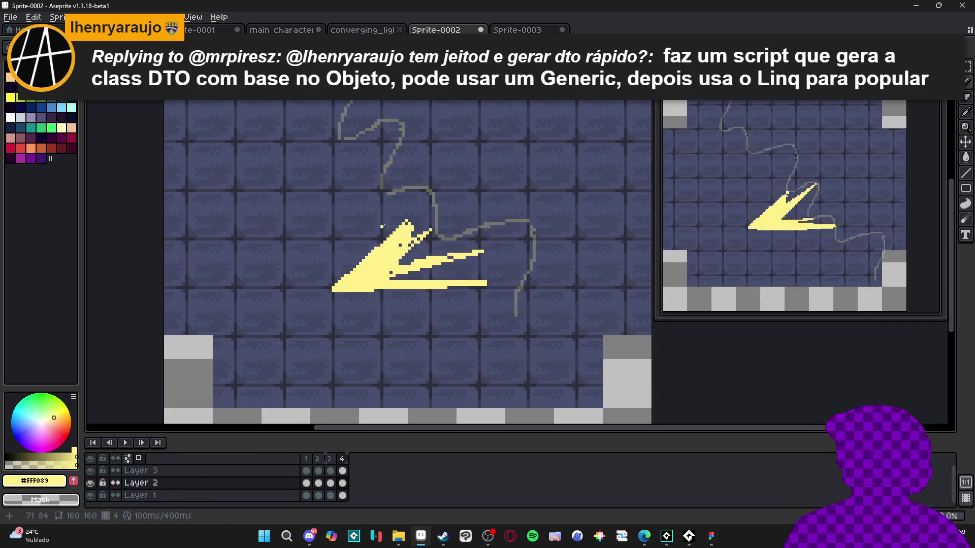
left_click(433, 195, "shift")
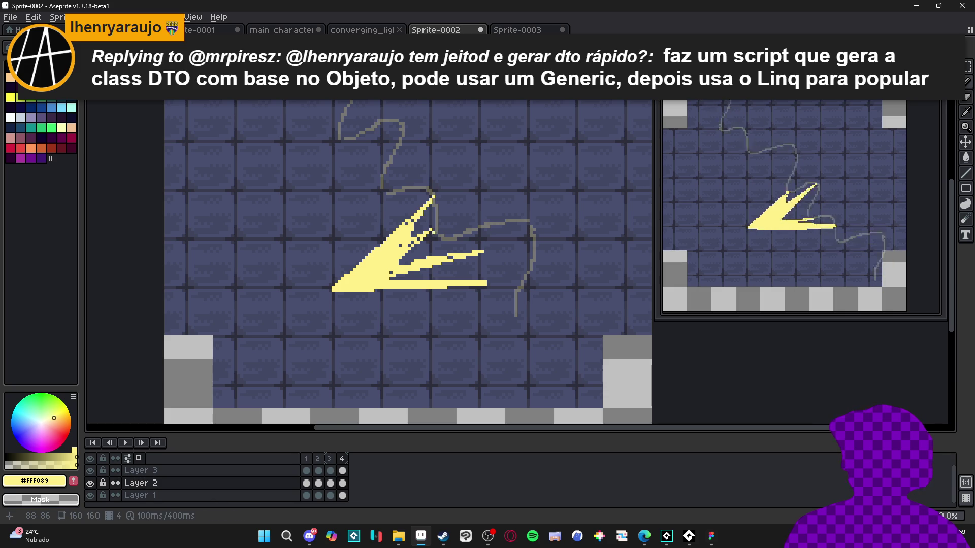
left_click_drag(429, 232, 391, 254)
mouse_move(485, 251)
left_mouse_down()
mouse_move(398, 272)
mouse_move(376, 288)
left_mouse_up()
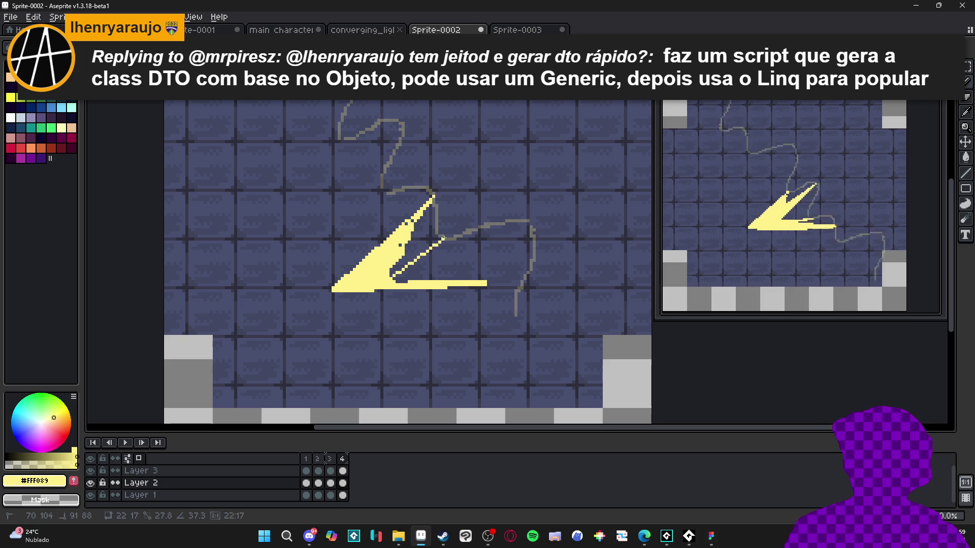
left_click_drag(445, 237, 334, 287)
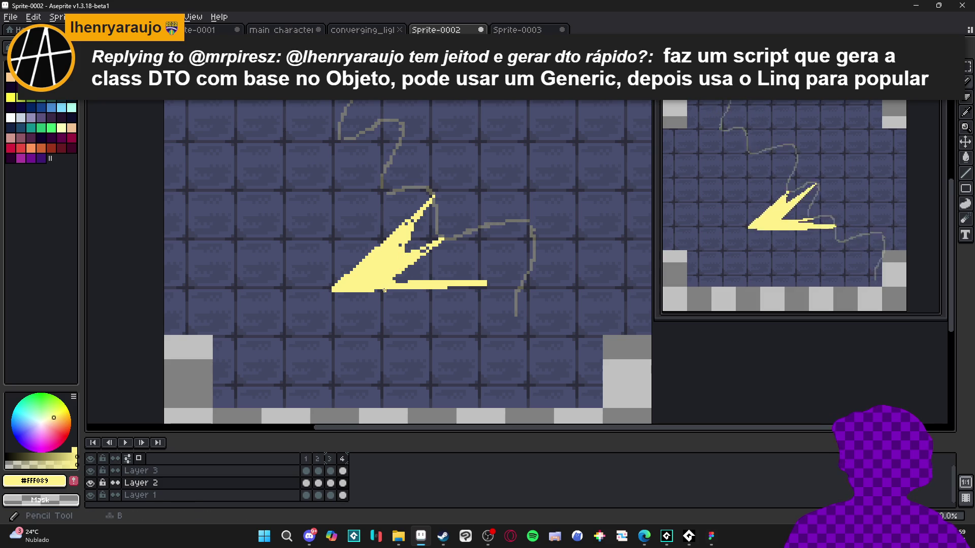
mouse_move(335, 290)
left_mouse_down()
mouse_move(535, 271)
mouse_move(523, 285)
left_mouse_up()
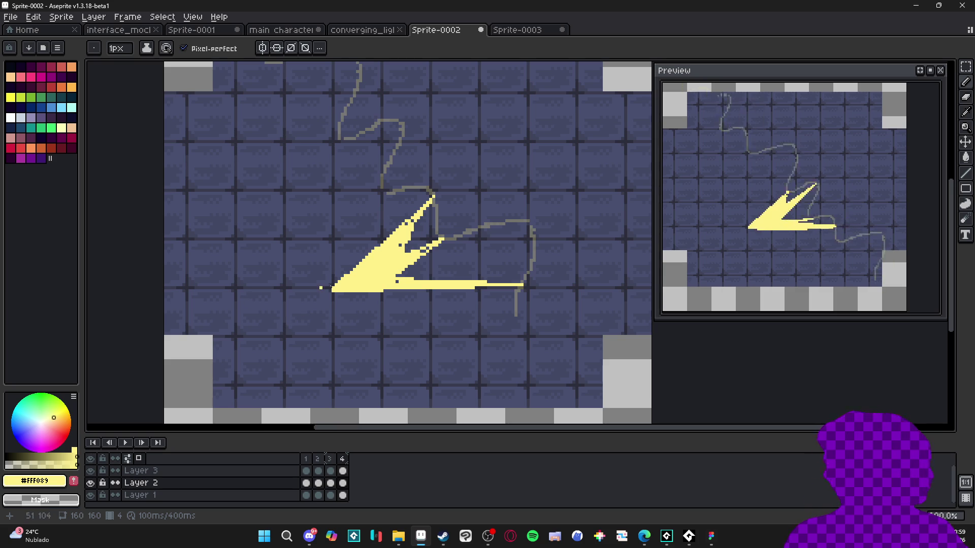
Step: Hide Layer 3, the wavy guide line layer
scroll(396, 241, "up", 1)
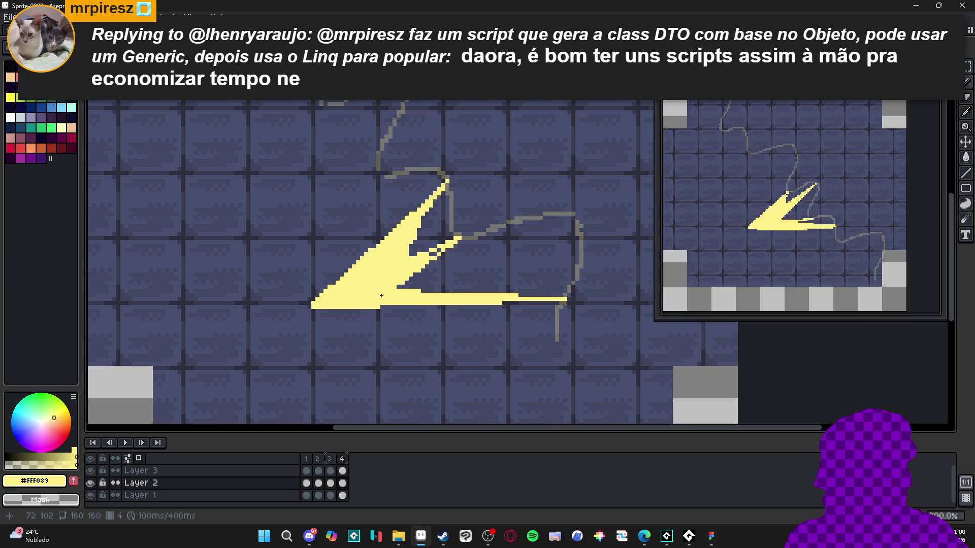
scroll(433, 252, "up", 1)
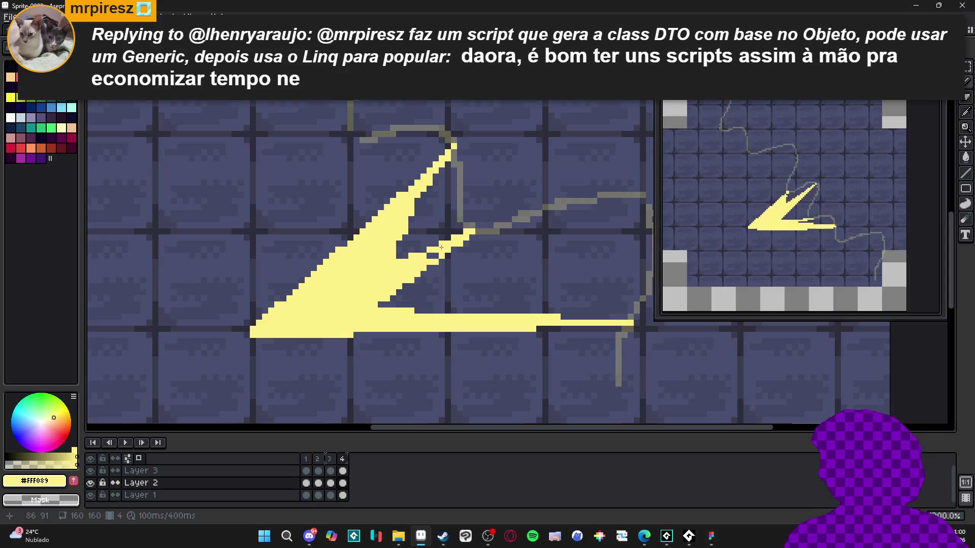
scroll(96, 477, "down", 1)
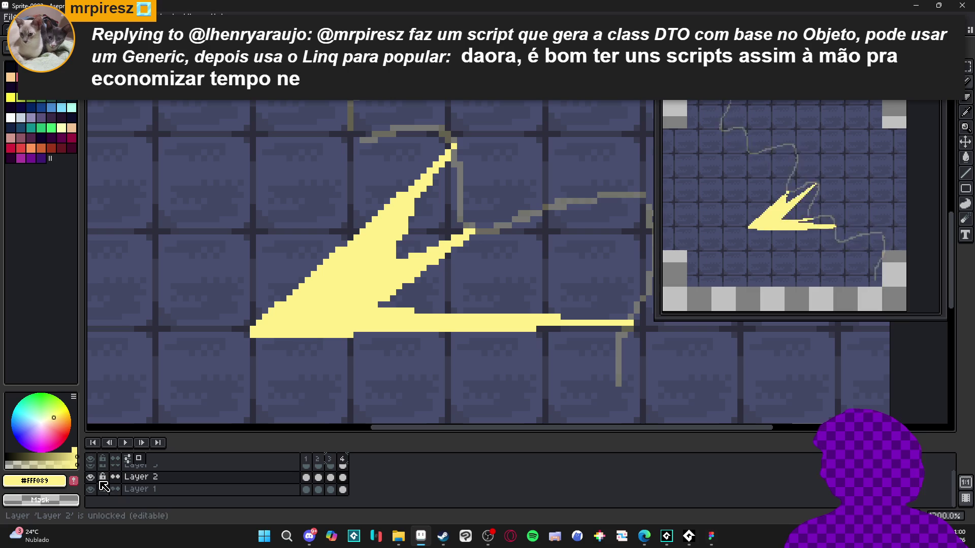
left_click(91, 471)
scroll(438, 290, "down", 1)
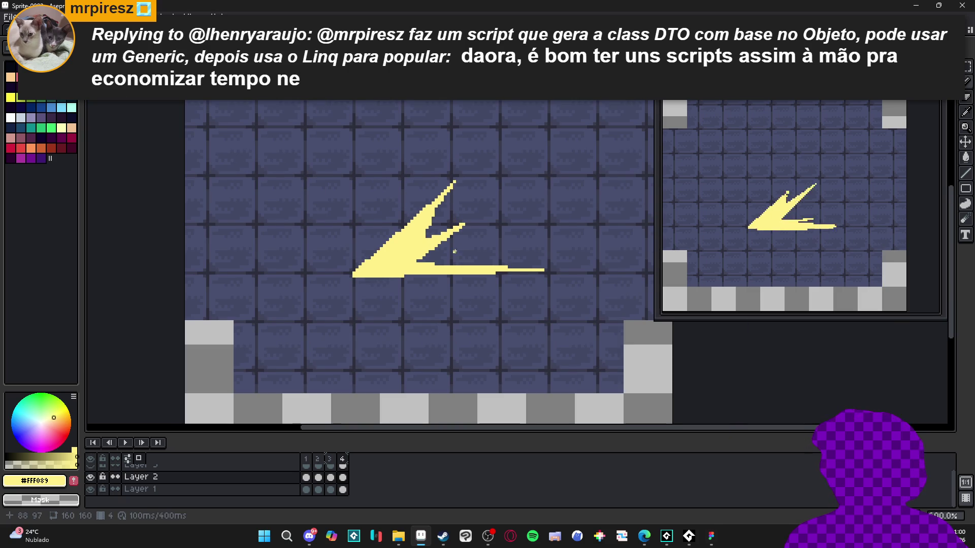
Step: In frame 2, add yellow pixels to the slash's spike and the small bar's end
left_click(306, 460)
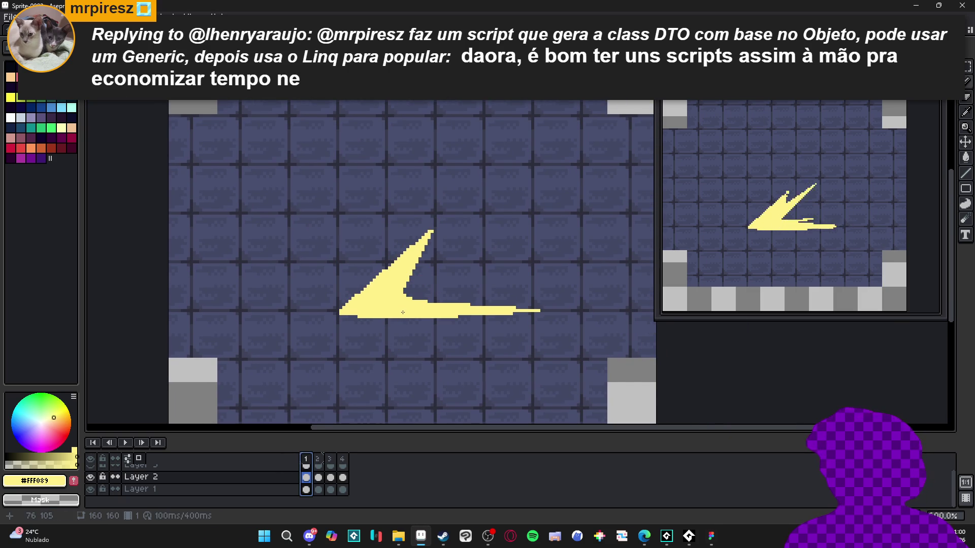
key("Right")
scroll(466, 303, "up", 1)
left_click(399, 228)
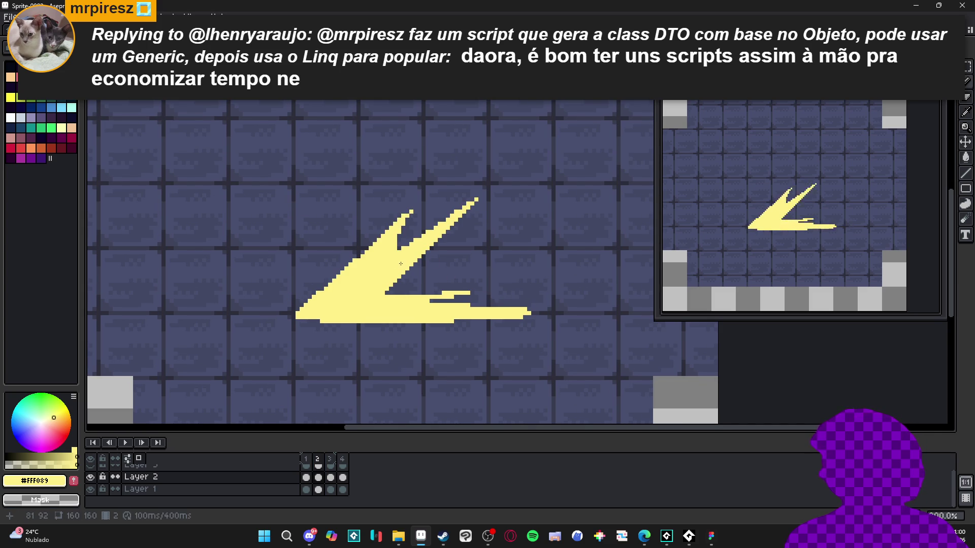
left_click(472, 293)
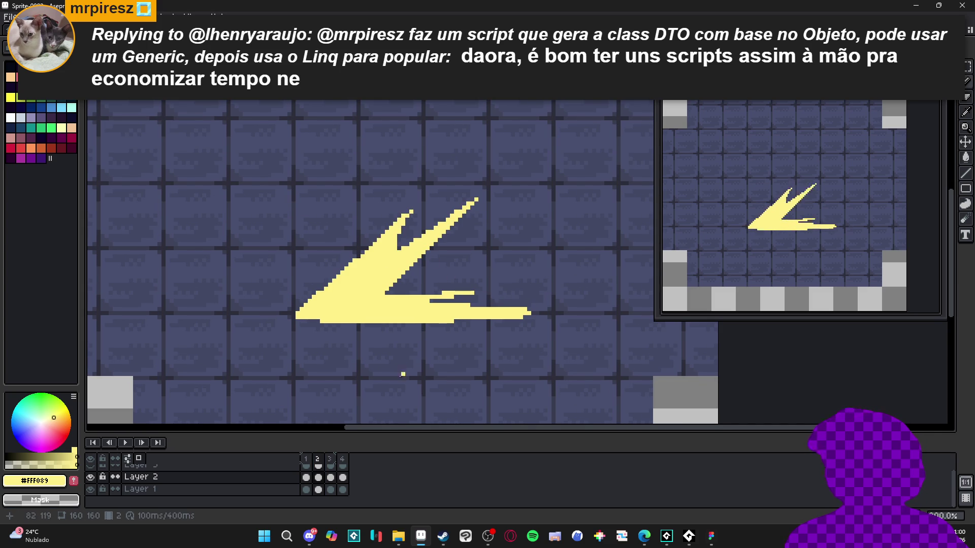
Step: In frame 3, paint over the dark gaps inside the slash and erase stray pixels around it
left_click(330, 459)
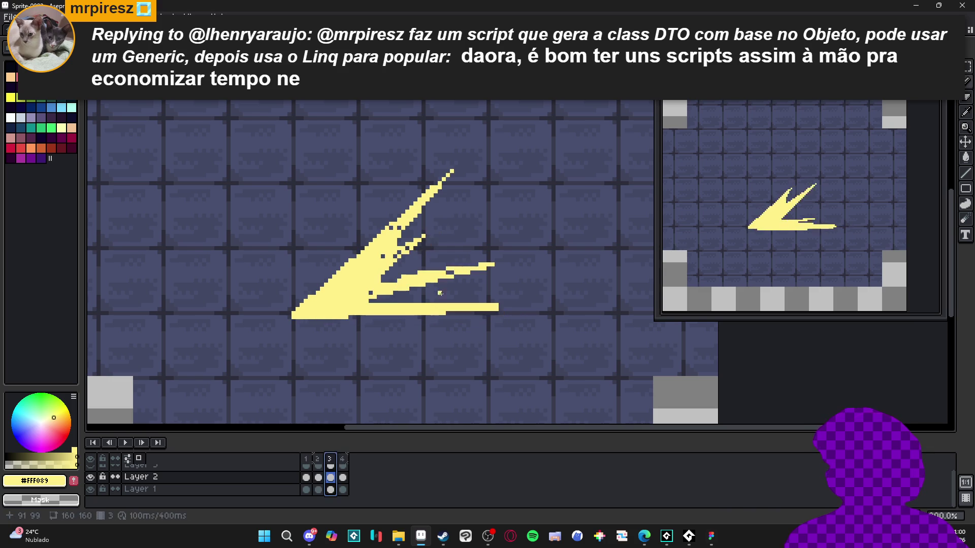
left_click(381, 255)
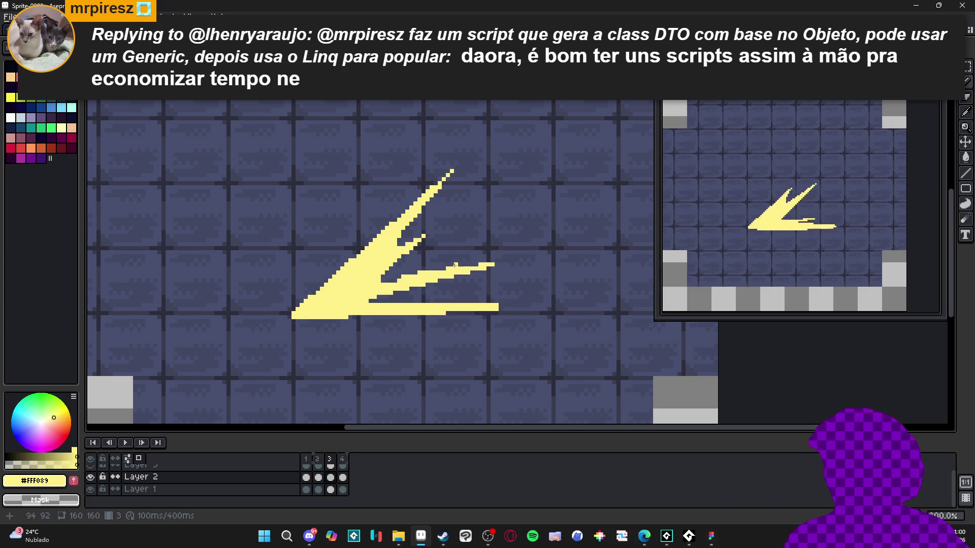
left_click_drag(492, 264, 295, 312)
left_click_drag(394, 280, 396, 279)
key("e")
left_click_drag(494, 307, 294, 325)
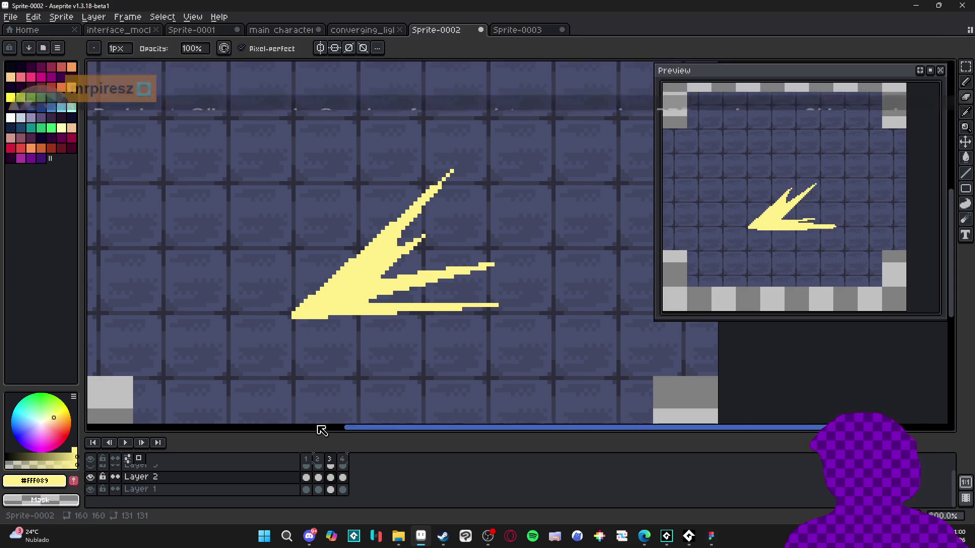
Step: Check frames 4 and 1, switch back to the Pencil, return to frame 2, and open the Frame menu
left_click(343, 460)
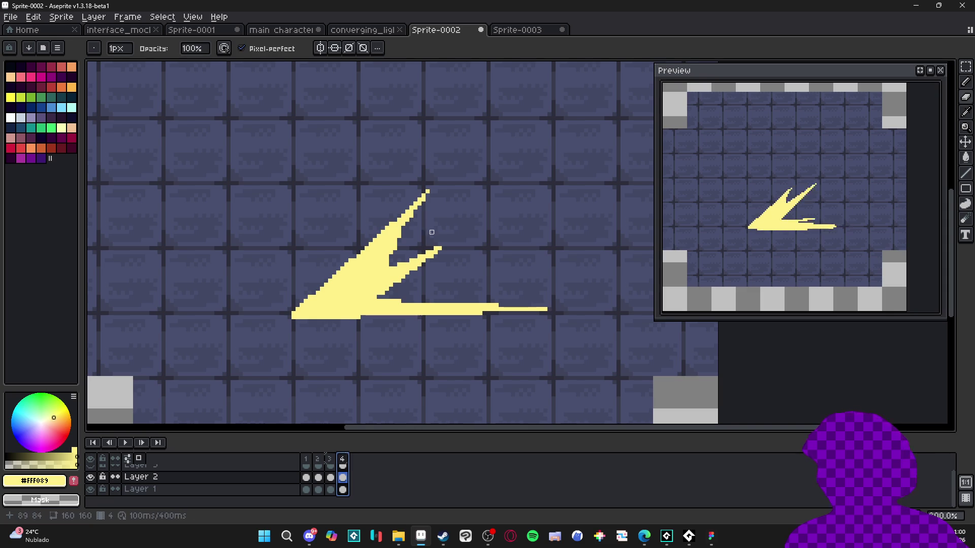
key("e")
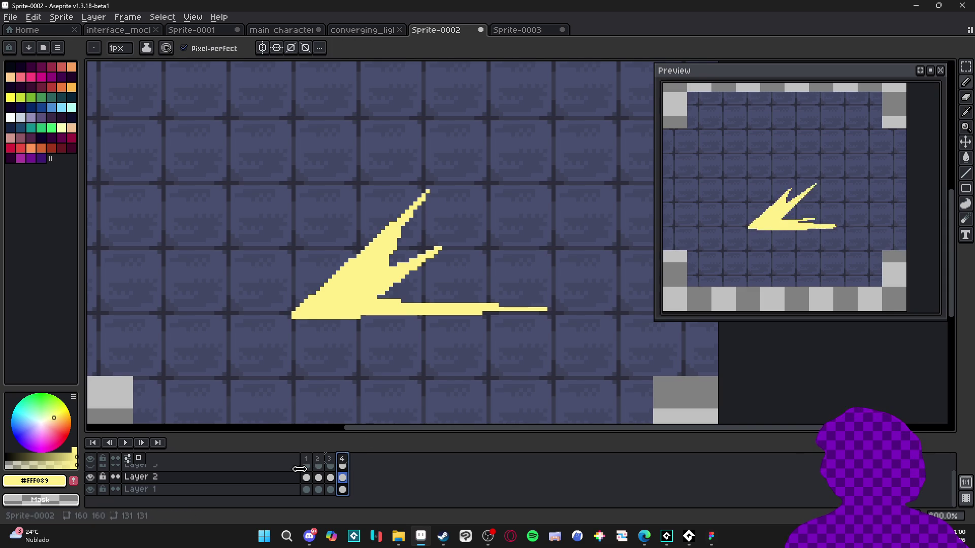
left_click(306, 462)
left_click(320, 462)
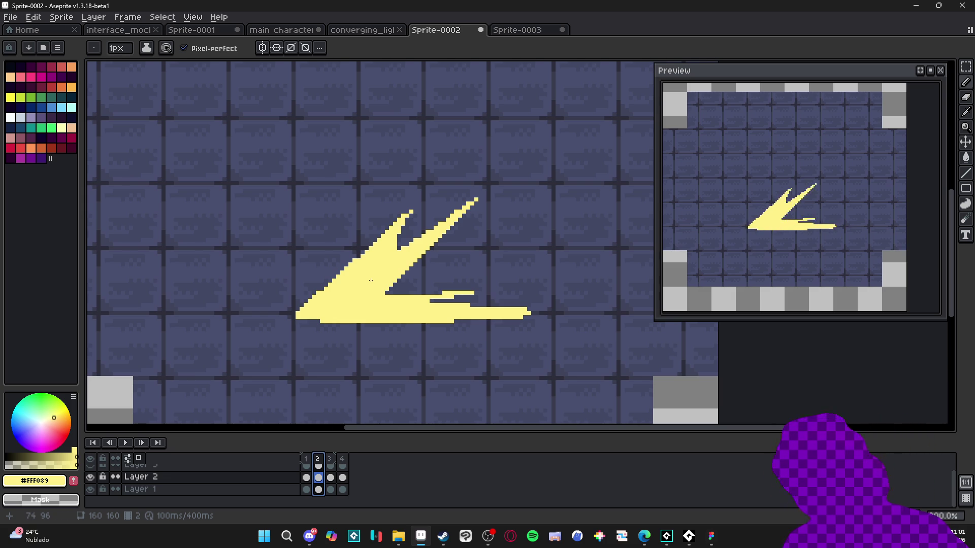
left_click(128, 17)
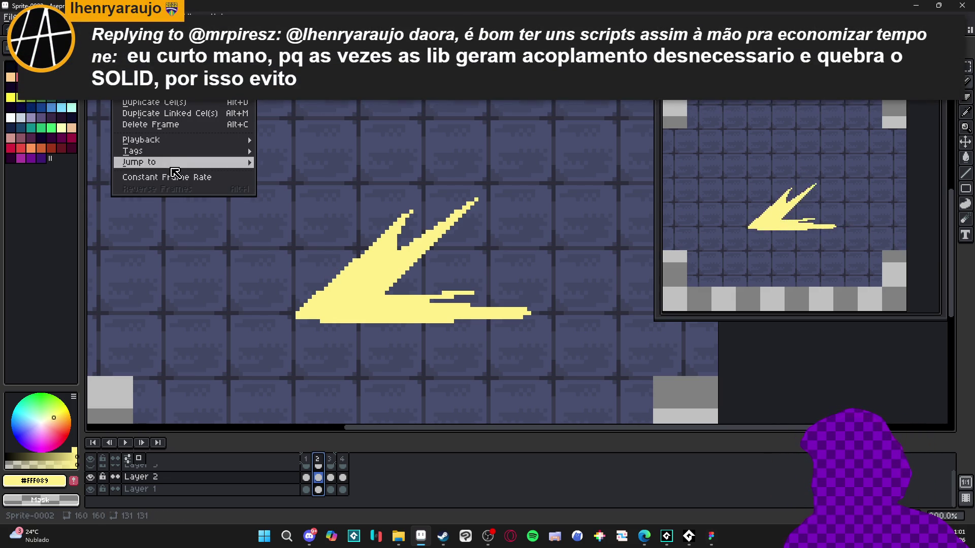
mouse_move(224, 165)
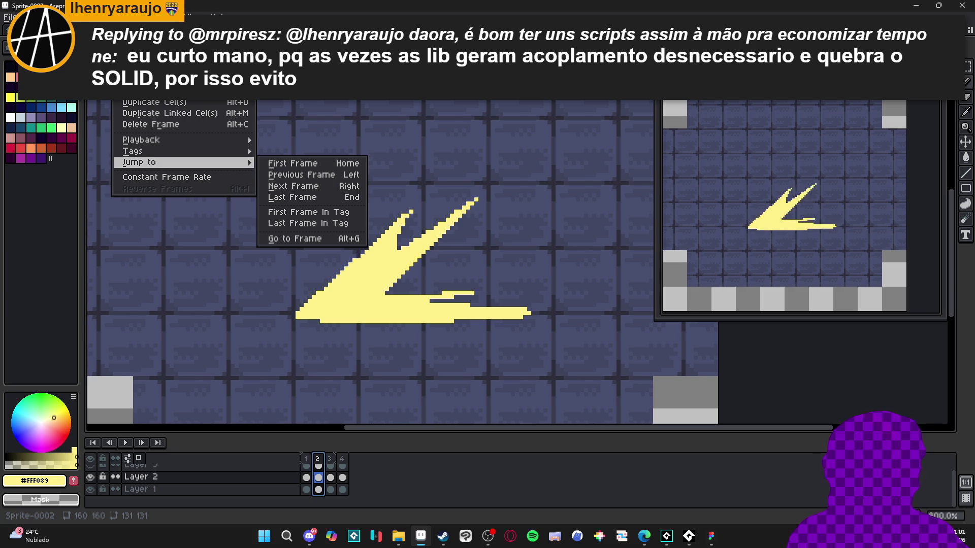
key("alt+Tab")
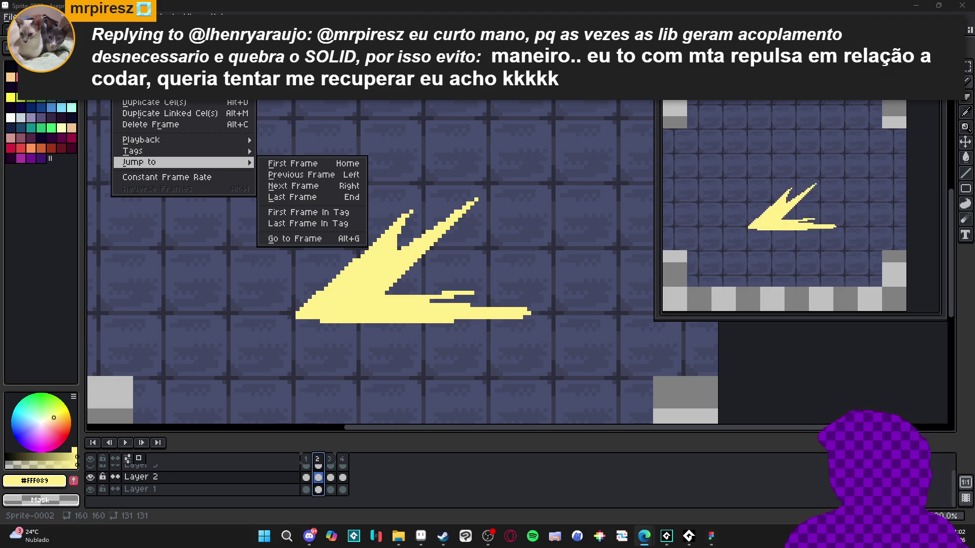
key("alt+Tab")
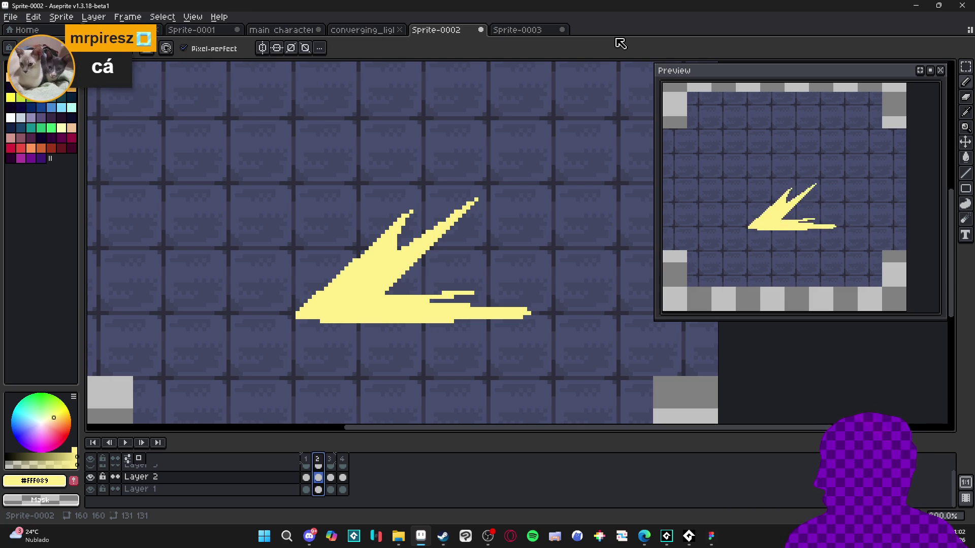
Step: Search the Steam store for 'long gone' and open the Long Gone game page
left_click(443, 537)
left_click(528, 60)
type("ld")
key("BackSpace")
type("orig gone")
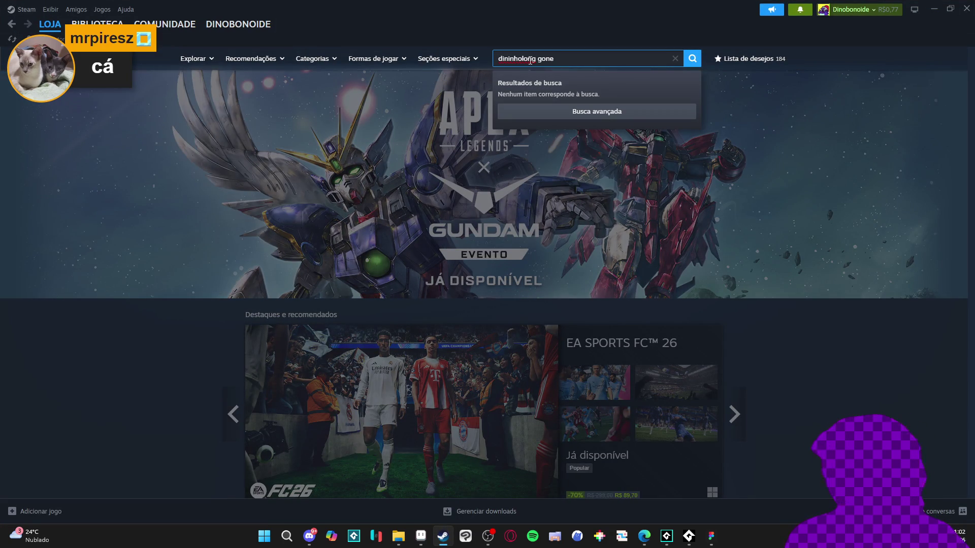
key("ctrl+a")
key("BackSpace")
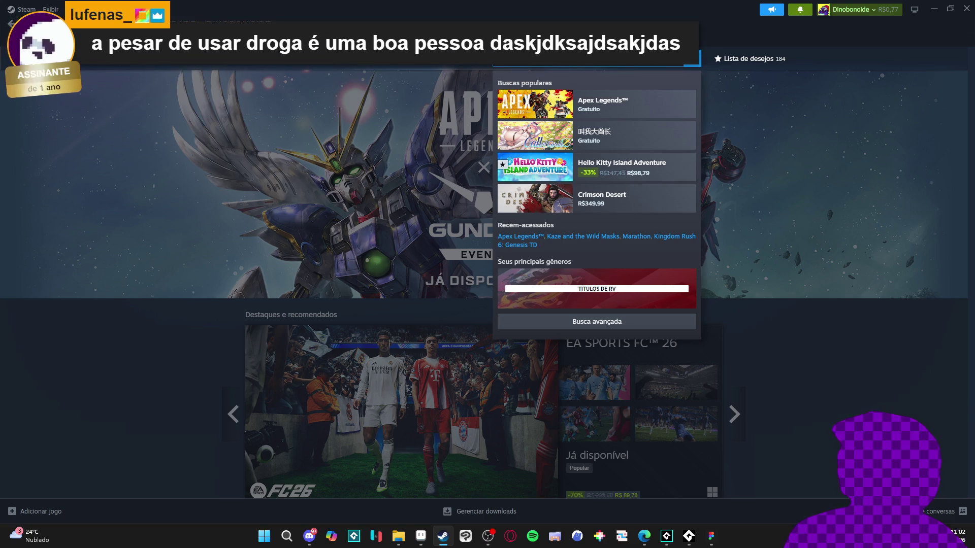
type("long gone")
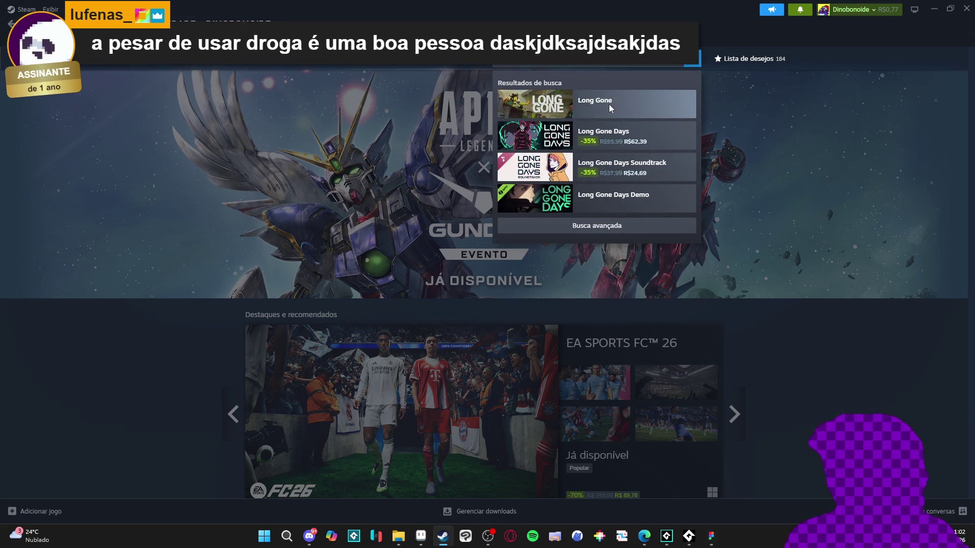
left_click(609, 107)
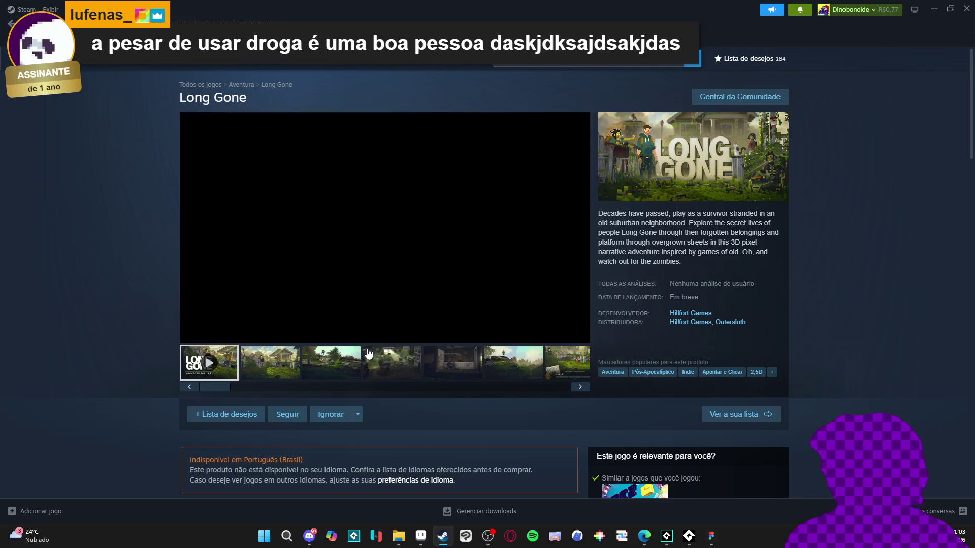
Step: Browse Long Gone's screenshots, viewing the third, fourth, fifth, then second images
left_click(327, 363)
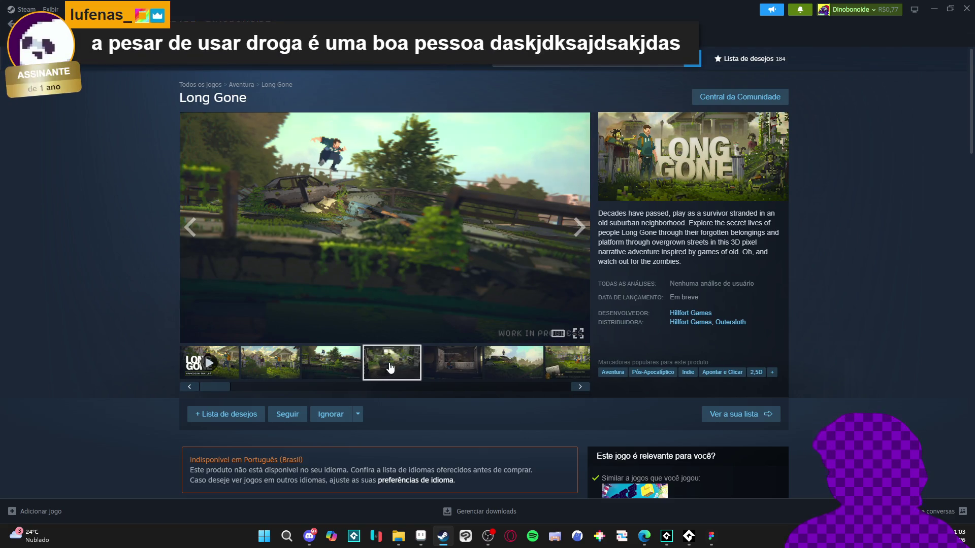
left_click(392, 364)
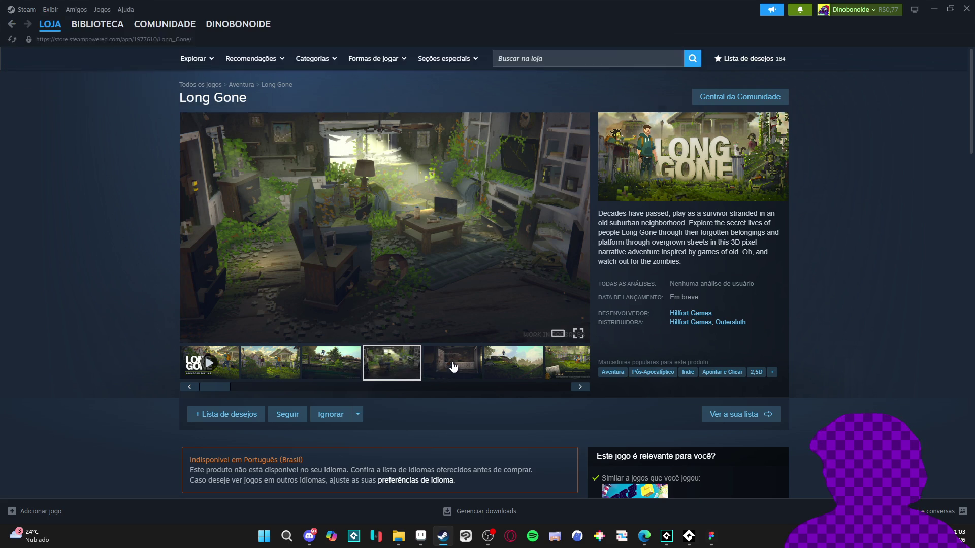
left_click(448, 372)
left_click(332, 376)
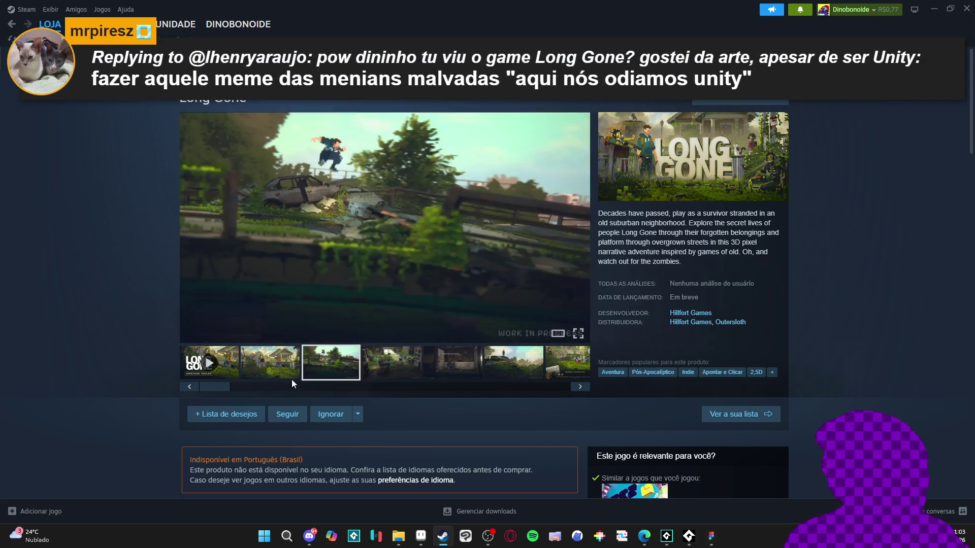
left_click(290, 373)
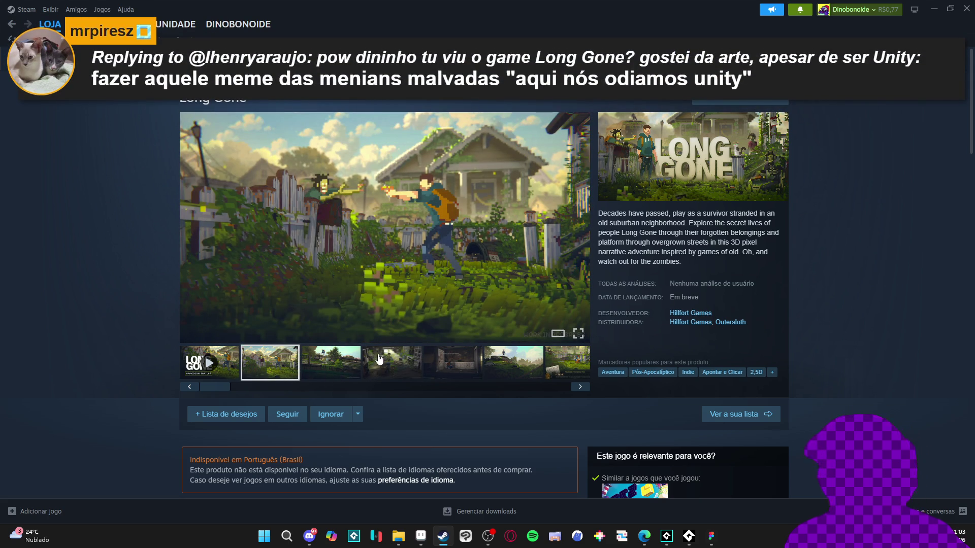